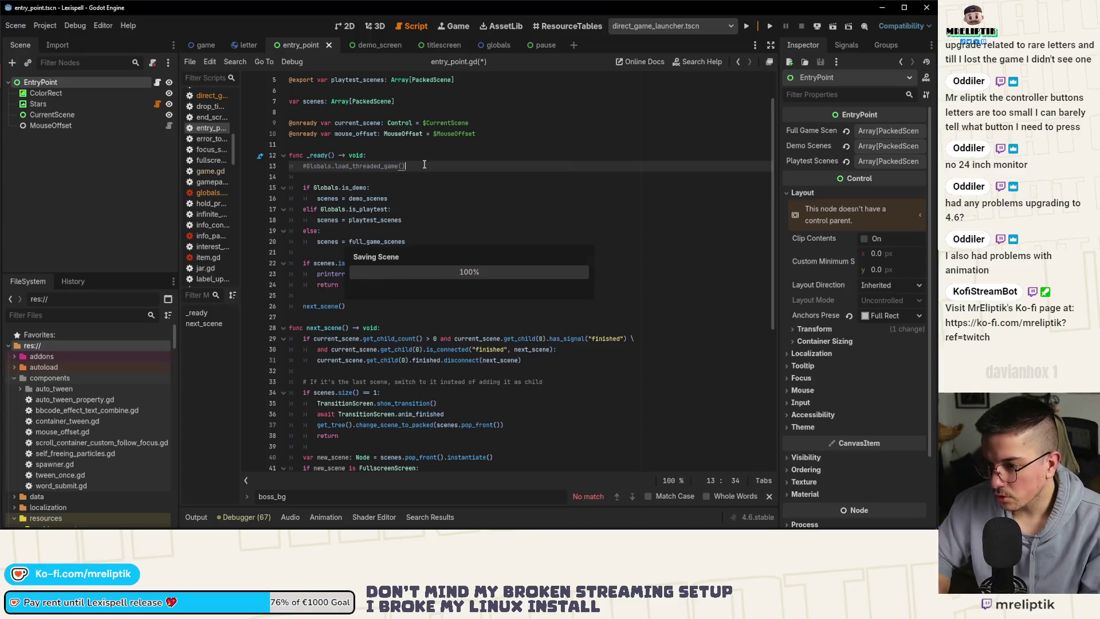
# Step: Run the Lexispell project in the editor's embedded game view, then stop it
pyautogui.click(747, 27)
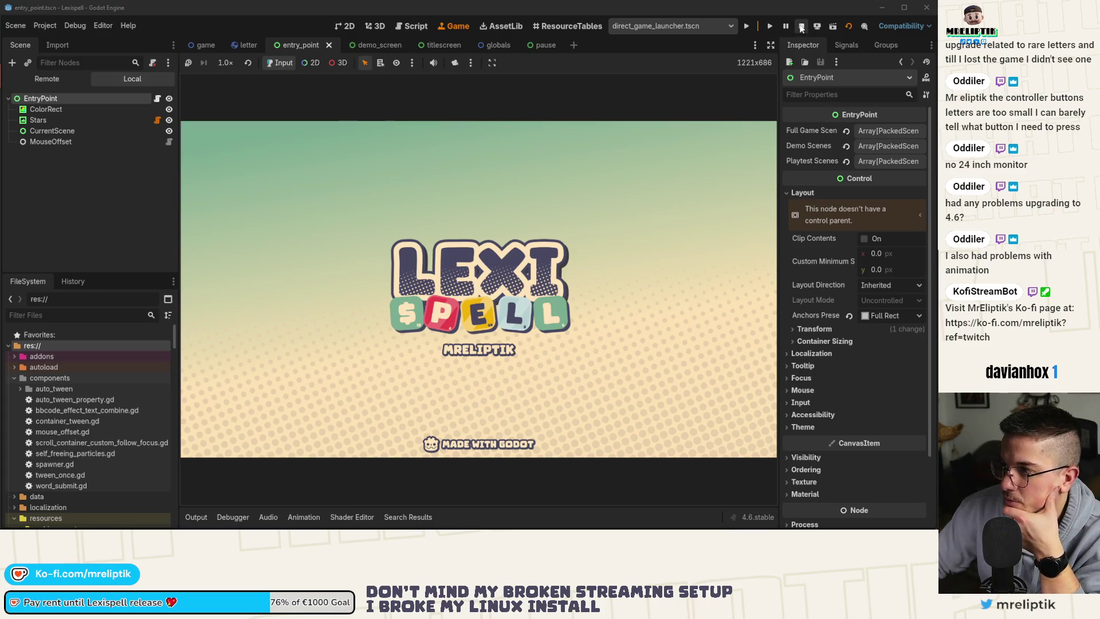
pyautogui.click(802, 27)
# Step: Relaunch with F5 and start a fresh Letter Rush run via LET'S GO!, PLAY and a language
pyautogui.press('F5')
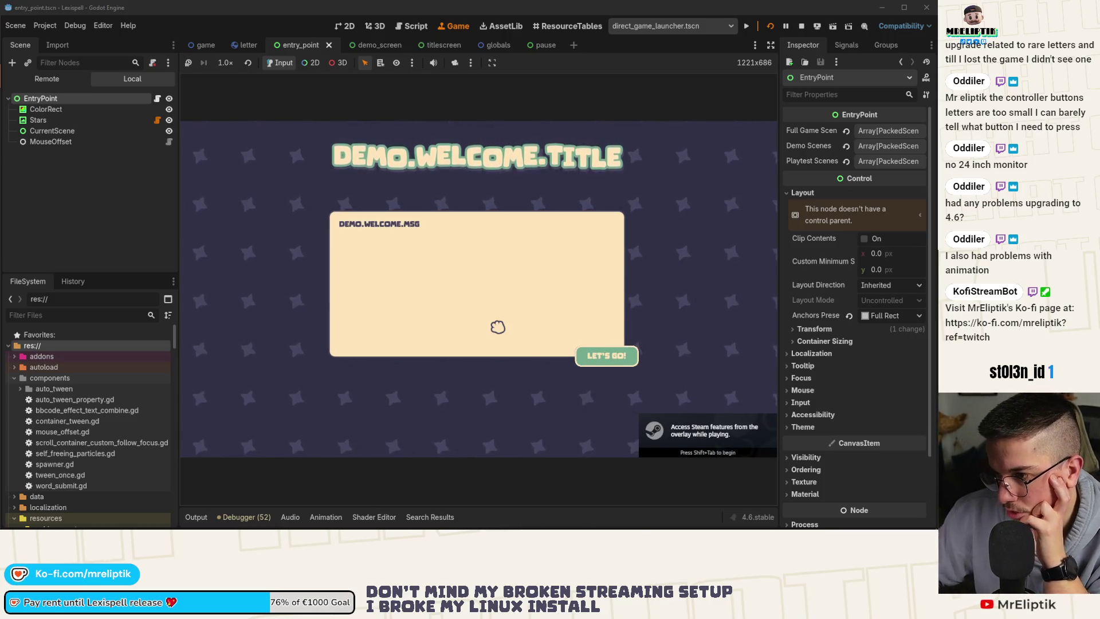
pyautogui.click(607, 356)
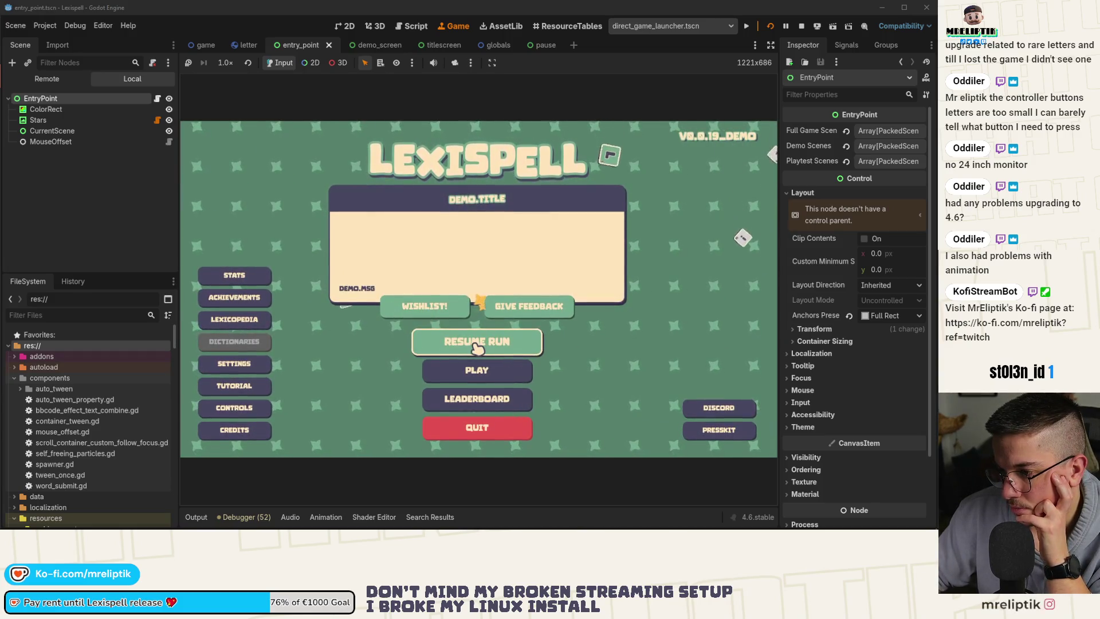
pyautogui.click(473, 375)
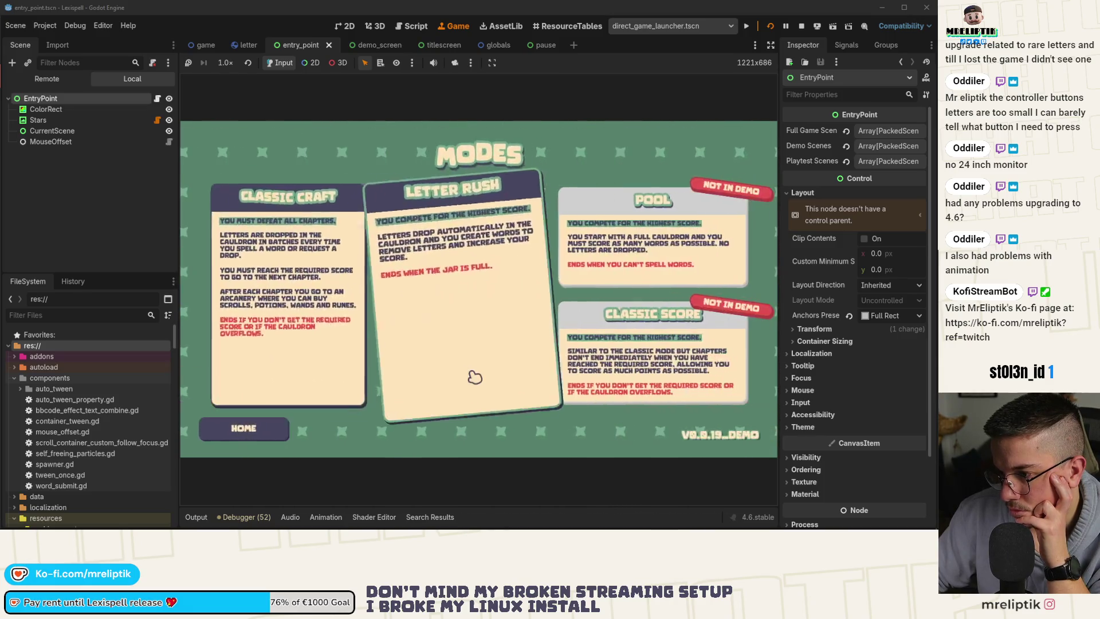
pyautogui.click(475, 376)
pyautogui.click(516, 323)
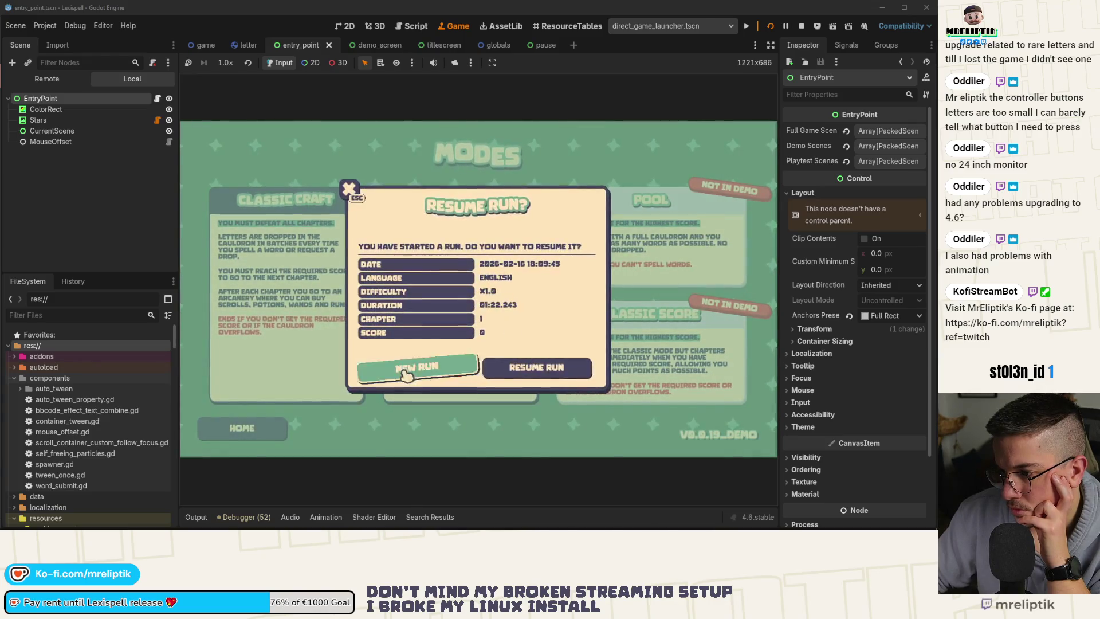
pyautogui.click(548, 378)
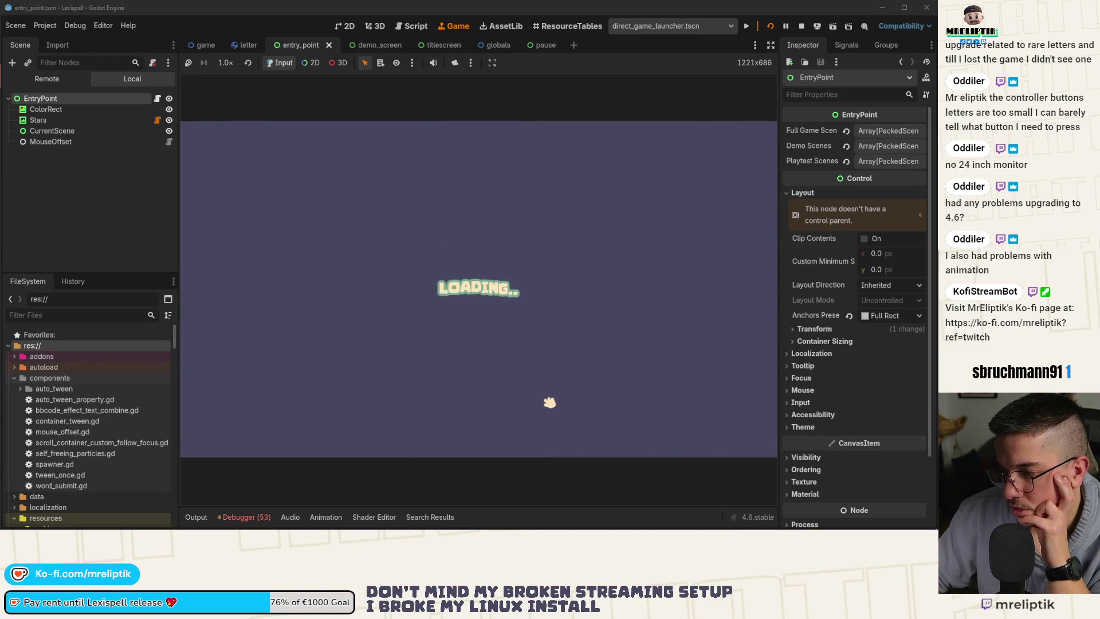
# Step: Clear the Debugger's logged errors and stop the running game
pyautogui.click(241, 518)
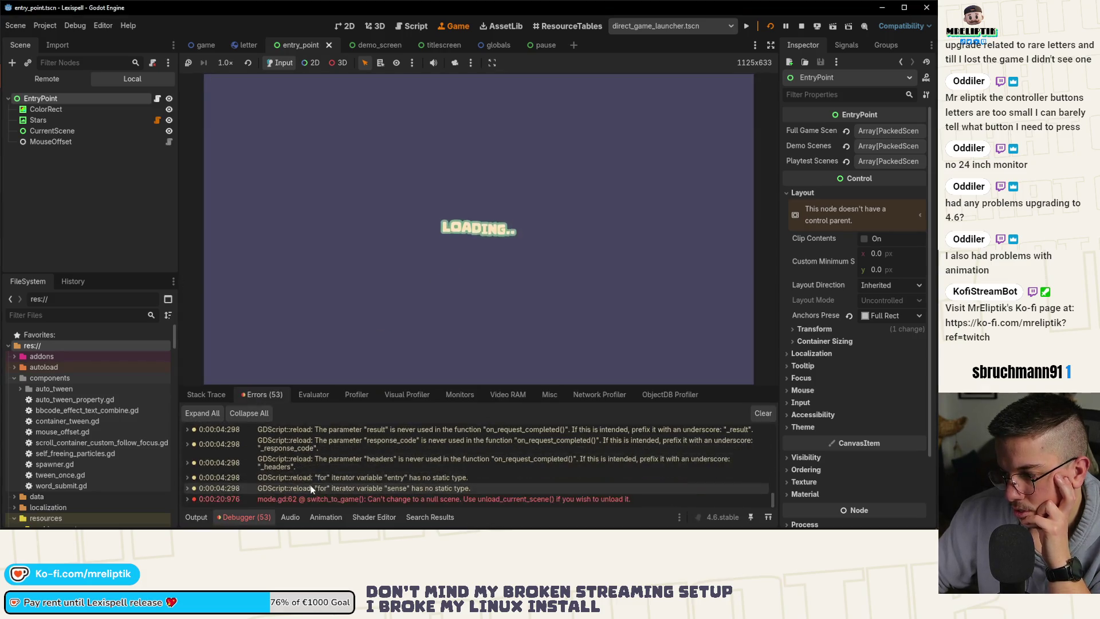
pyautogui.click(765, 412)
pyautogui.click(802, 25)
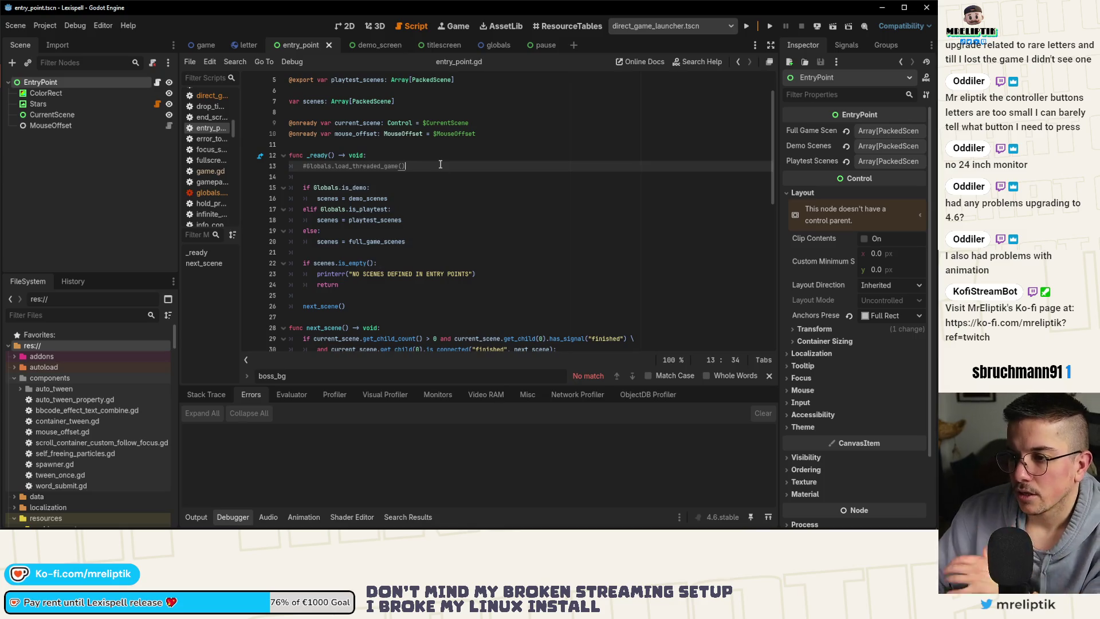
# Step: Uncomment the Globals.load_threaded_game() call on line 13 of entry_point.gd and save
pyautogui.hotkey('ctrl', 'k')
pyautogui.hotkey('ctrl', 's')
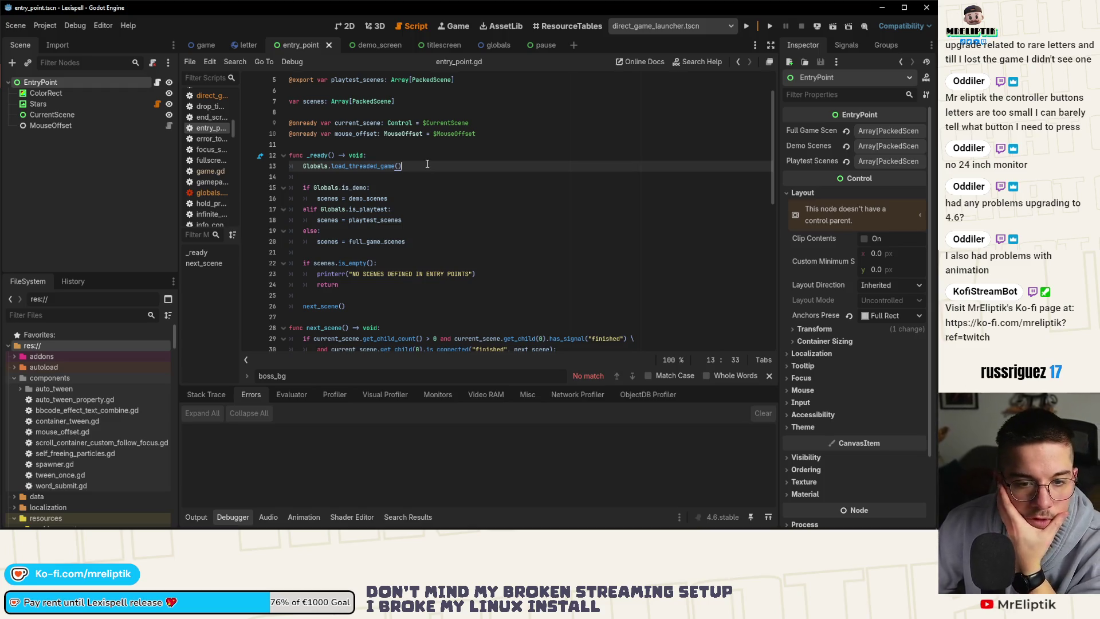
pyautogui.click(114, 197)
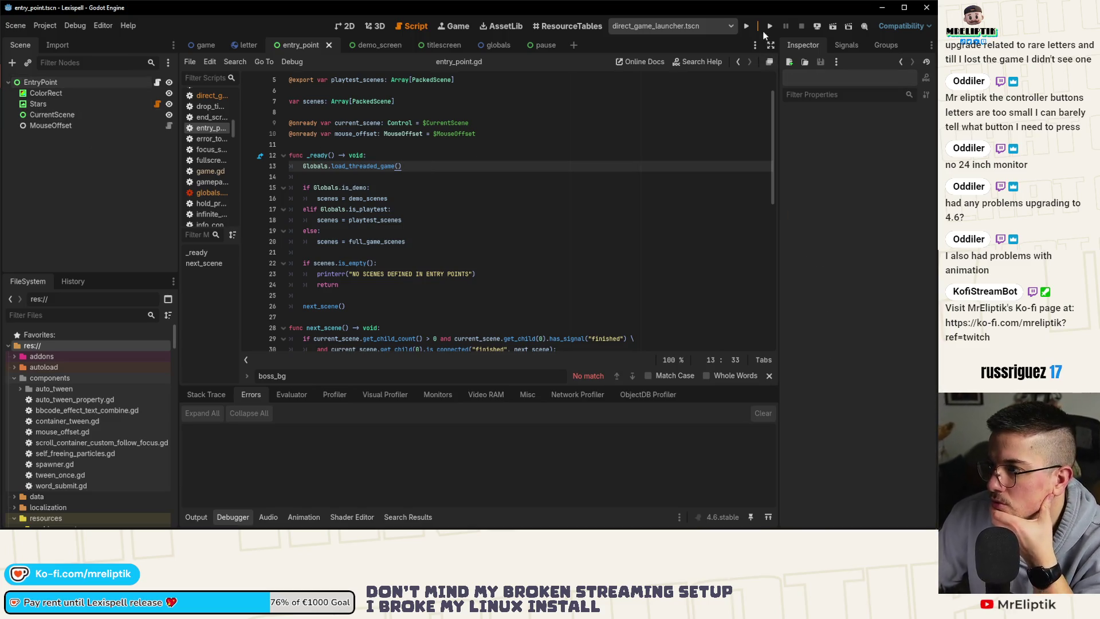
pyautogui.click(817, 26)
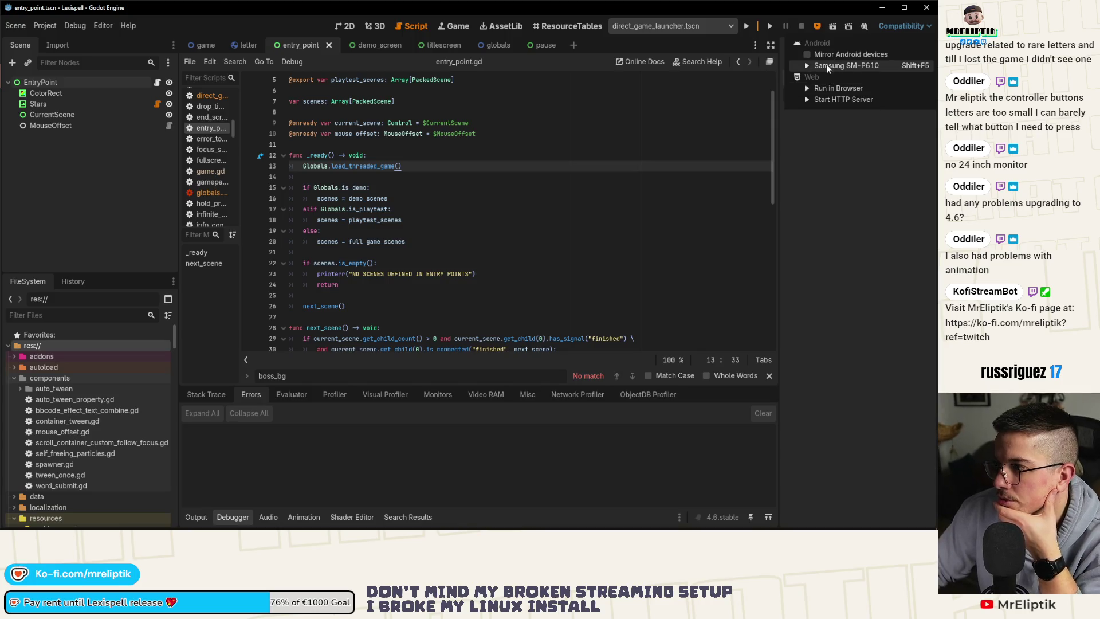
# Step: Deploy to the Samsung SM-P610, then run the web export in the browser
pyautogui.click(837, 65)
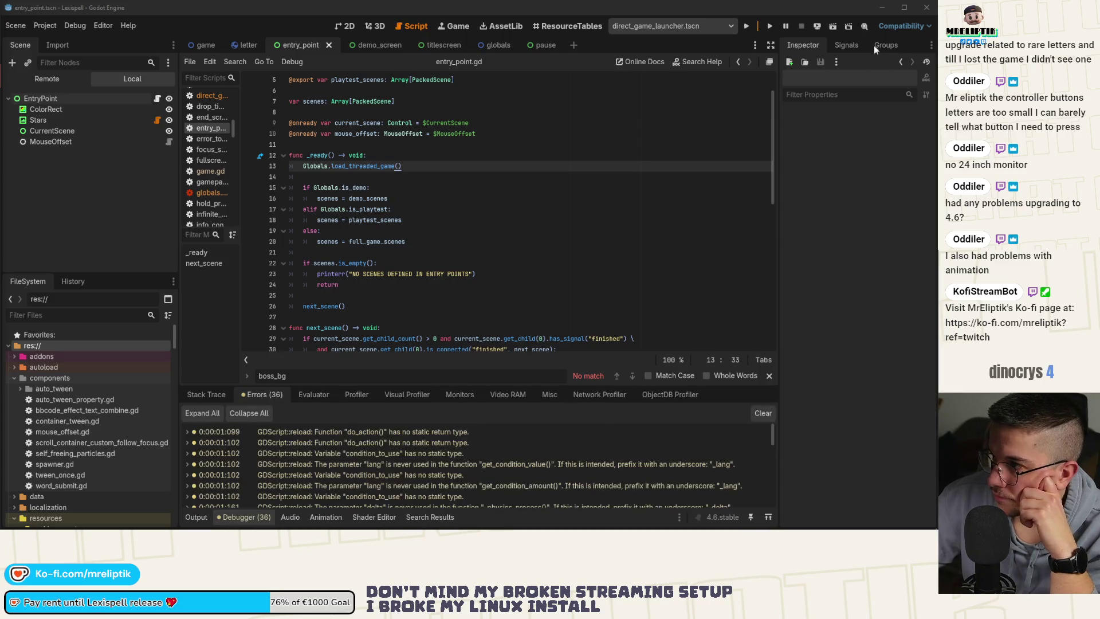
pyautogui.click(819, 26)
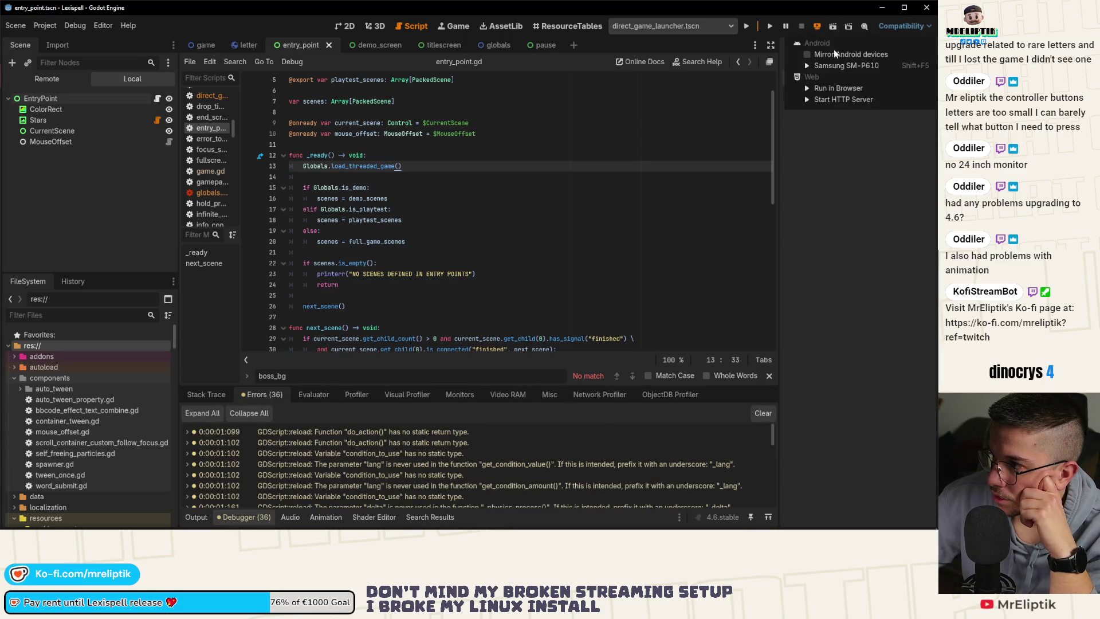
pyautogui.click(831, 89)
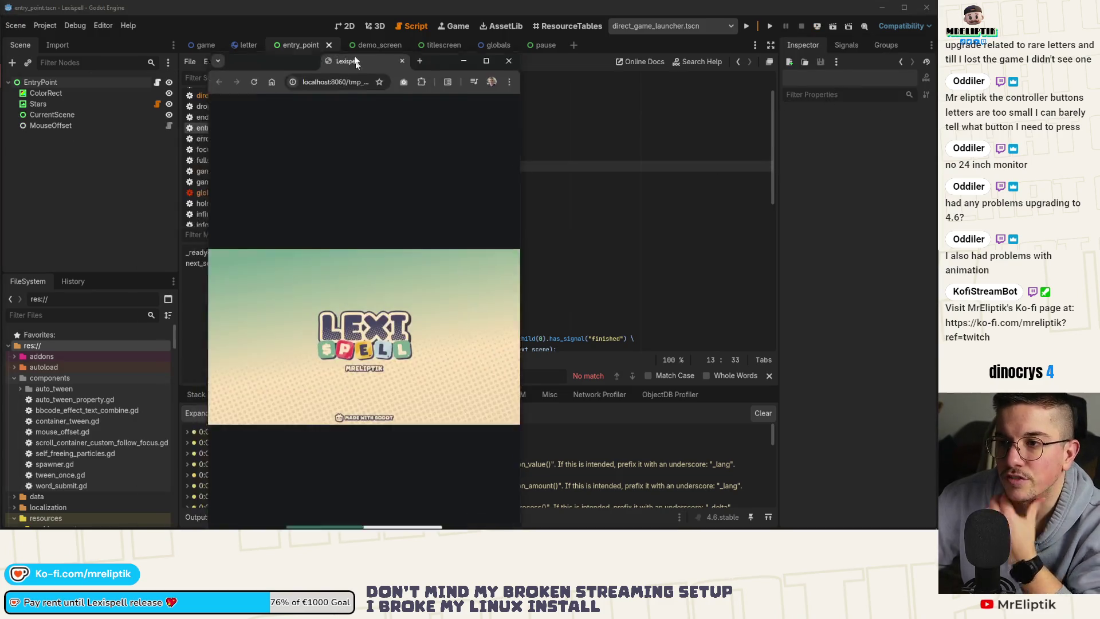
# Step: Maximise the browser and finish first-launch setup with English UI and windowed mode
pyautogui.doubleClick(345, 47)
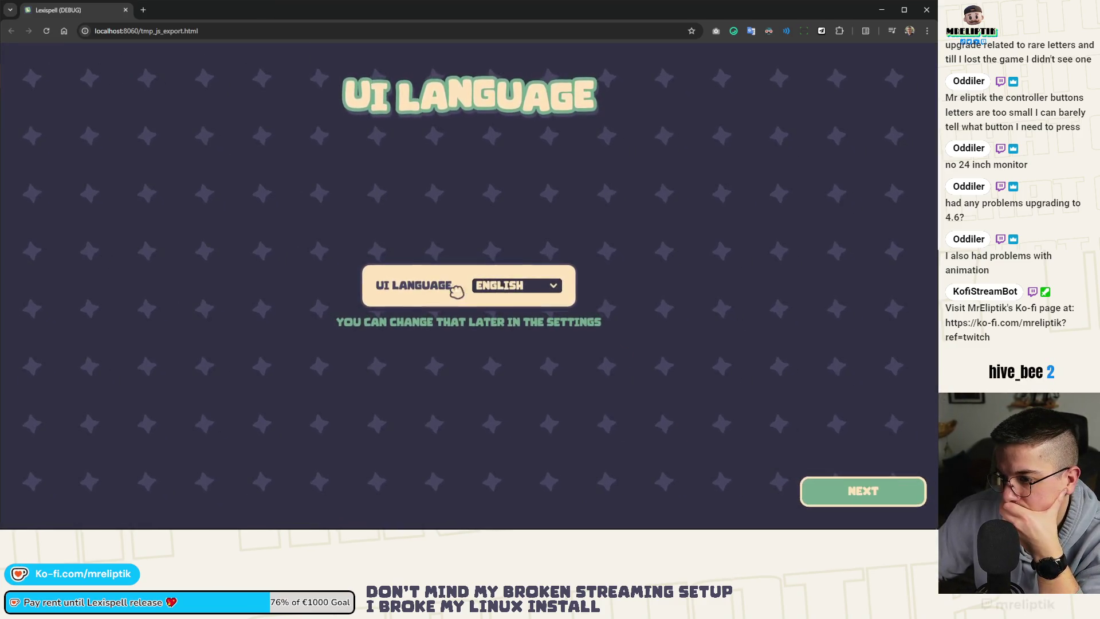
pyautogui.click(858, 496)
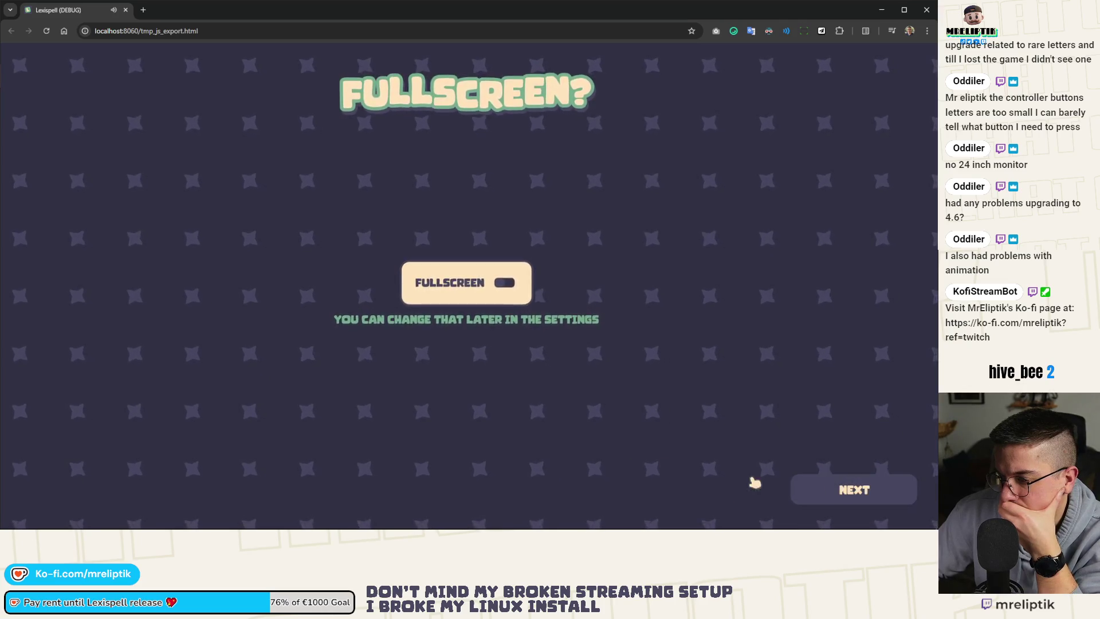
pyautogui.click(837, 489)
pyautogui.click(837, 488)
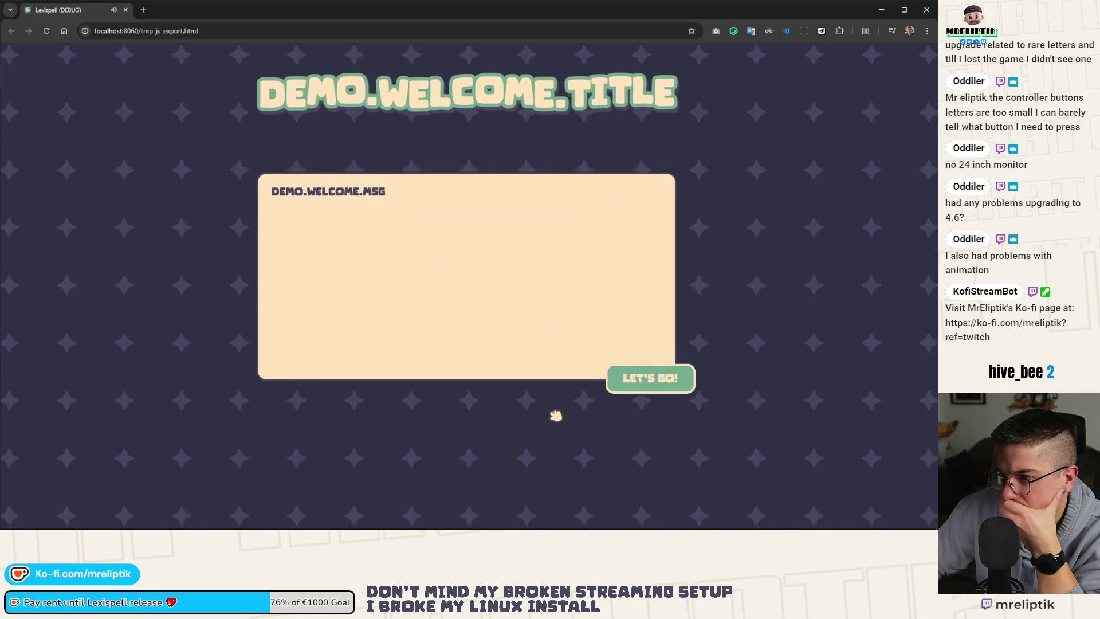
pyautogui.click(636, 380)
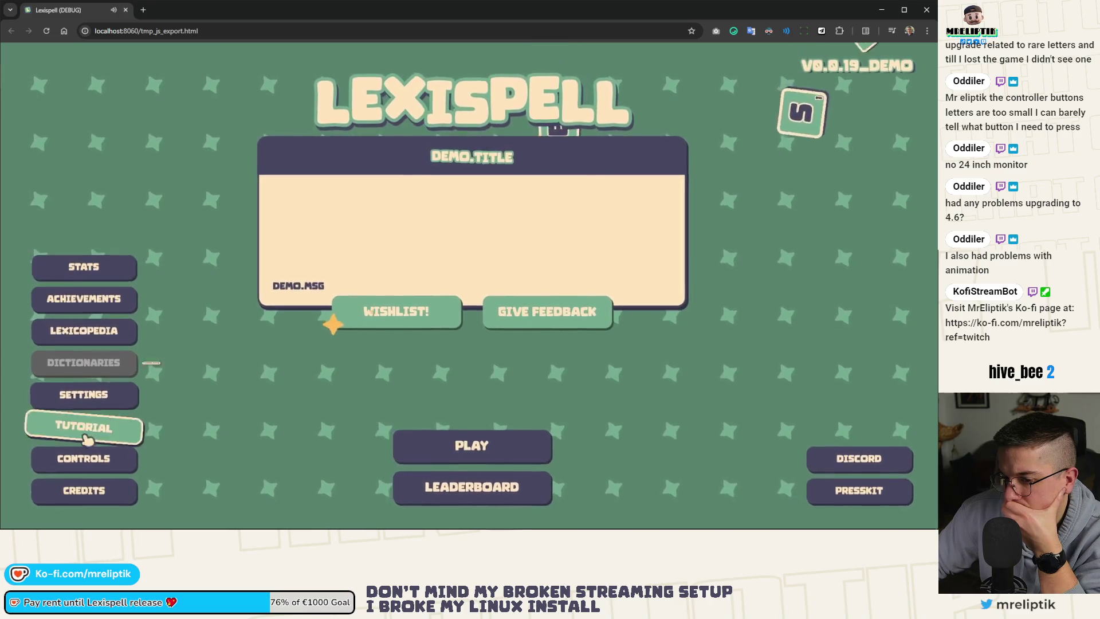
# Step: Start a Classic Craft run in English, then move the game window aside
pyautogui.click(440, 452)
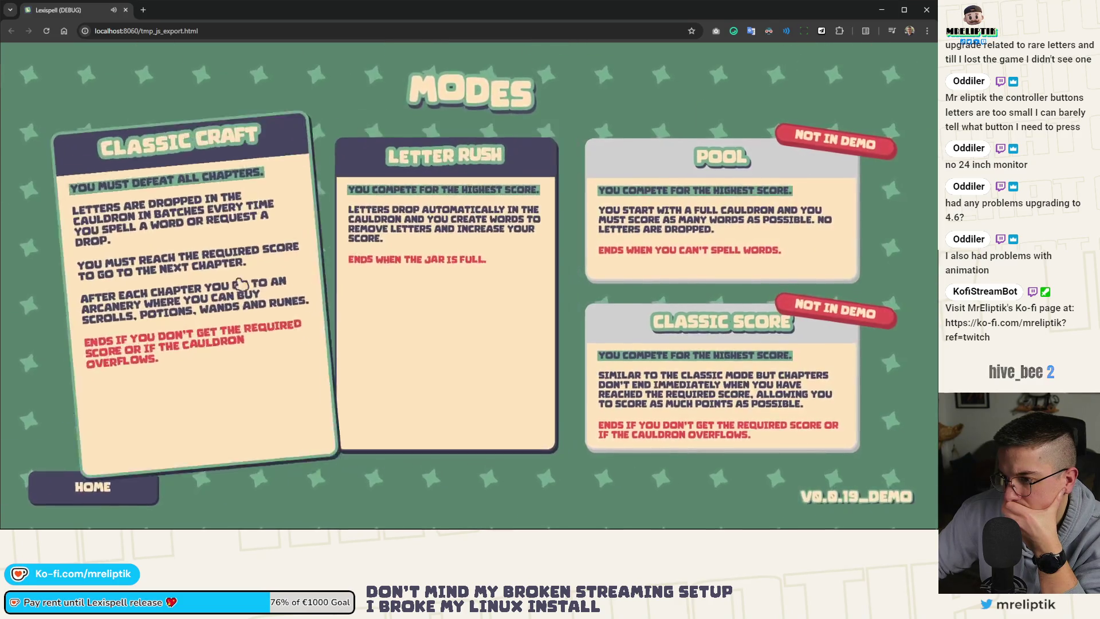
pyautogui.click(240, 284)
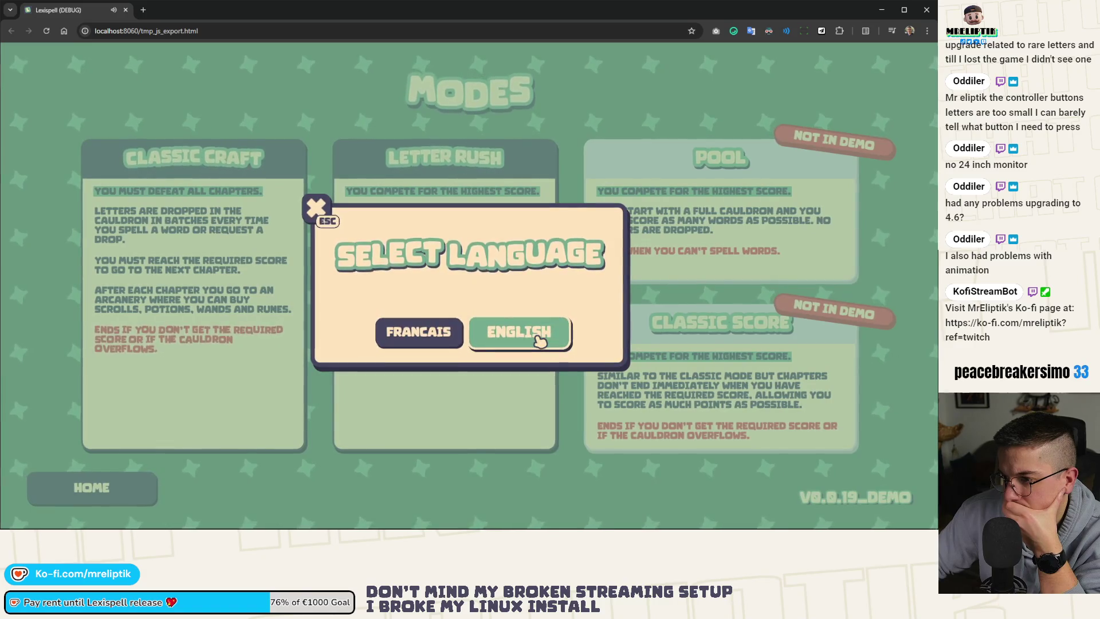
pyautogui.click(538, 339)
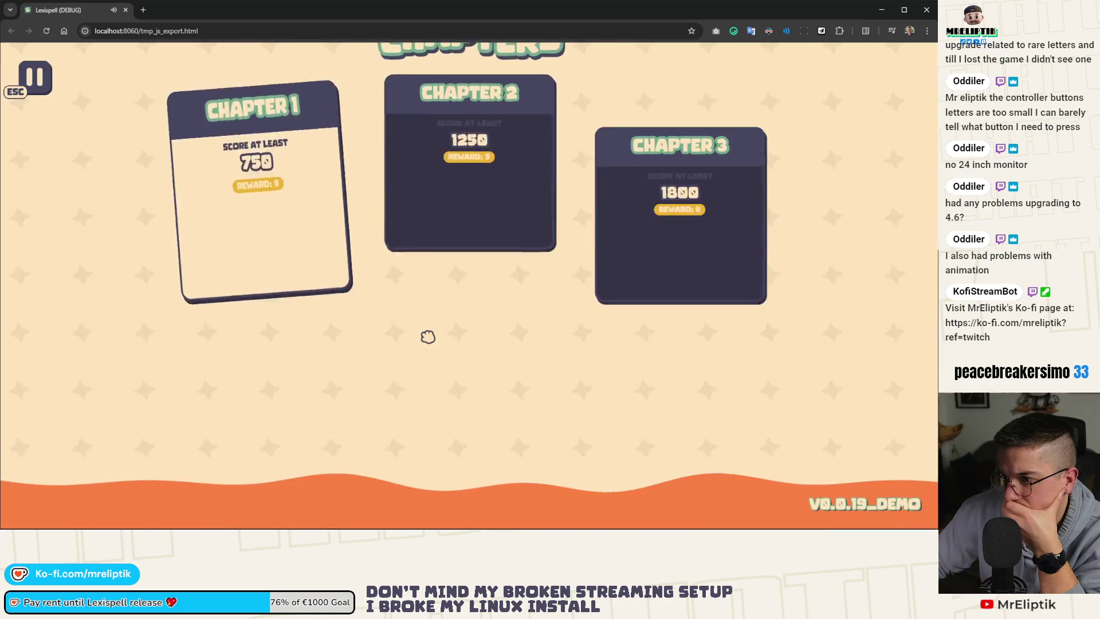
pyautogui.moveTo(215, 9)
pyautogui.mouseDown()
pyautogui.moveTo(931, 237)
pyautogui.moveTo(1084, 212)
pyautogui.mouseUp()
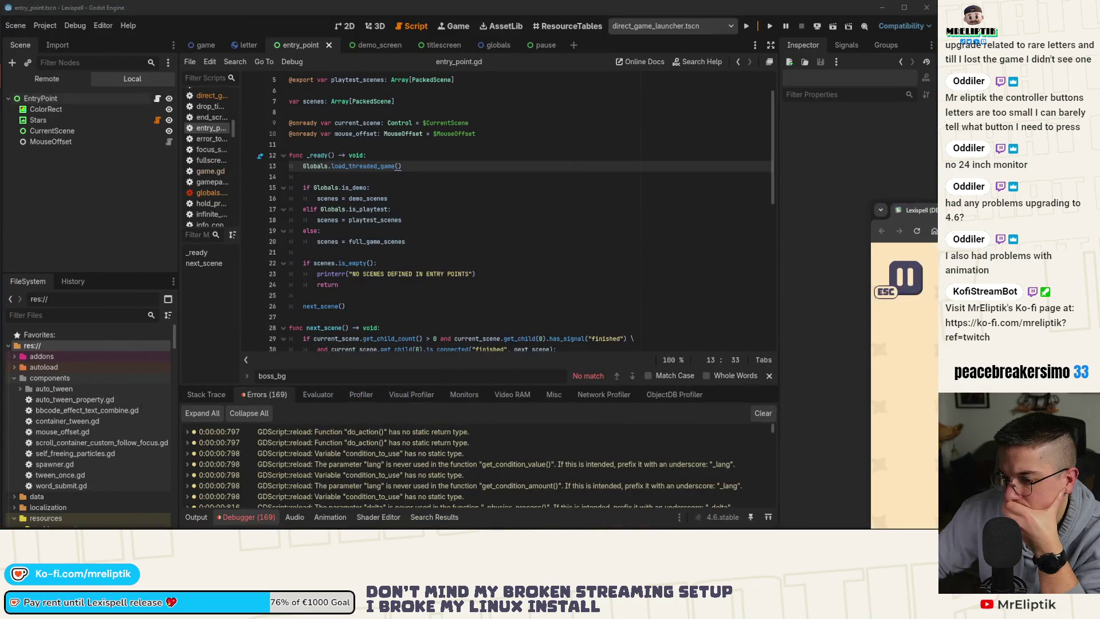
# Step: Scroll to the newest ControllerIcons errors, then bring the web build back to the front
pyautogui.scroll(-5, 745, 458)
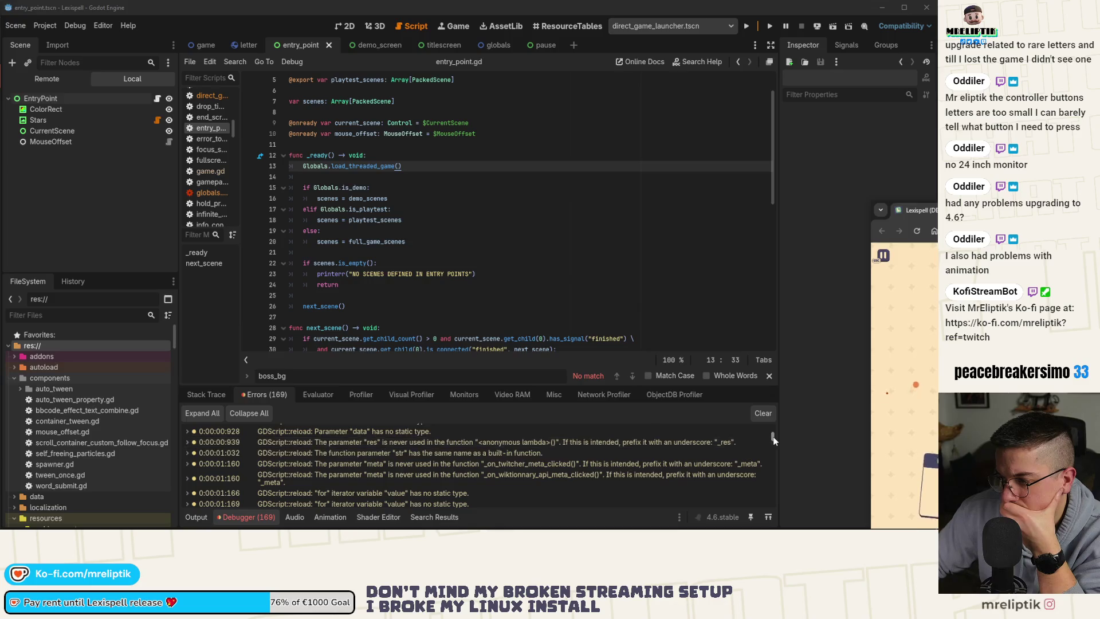
pyautogui.moveTo(773, 438); pyautogui.dragTo(785, 515)
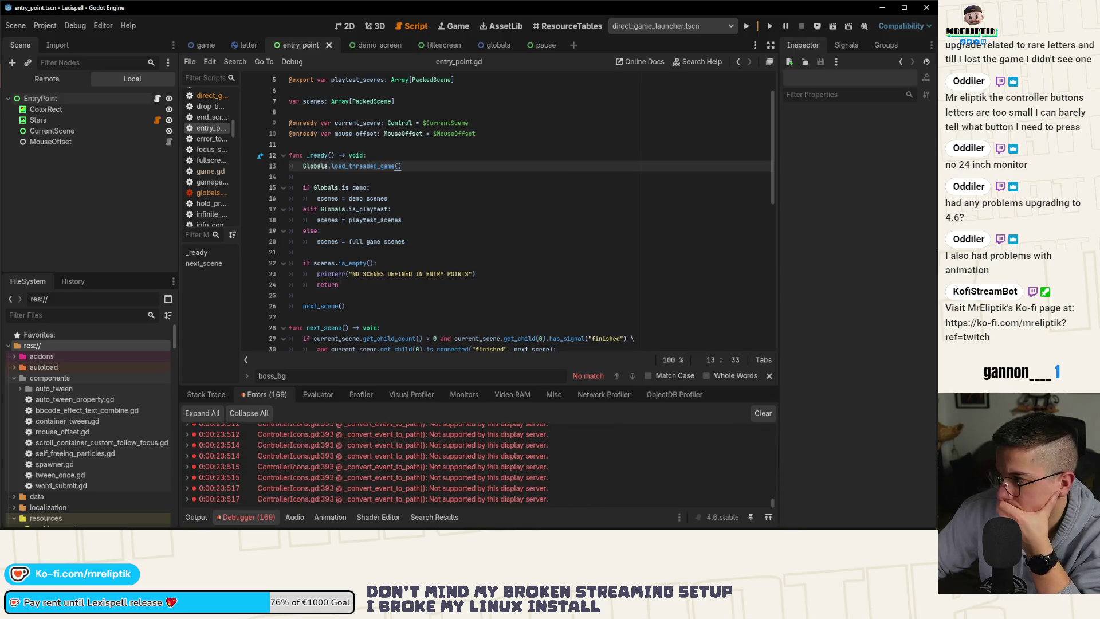
pyautogui.hotkey('alt', 'Tab')
# Step: Maximise the game, start the Chapter 1 level, then shrink the browser over Godot
pyautogui.doubleClick(328, 82)
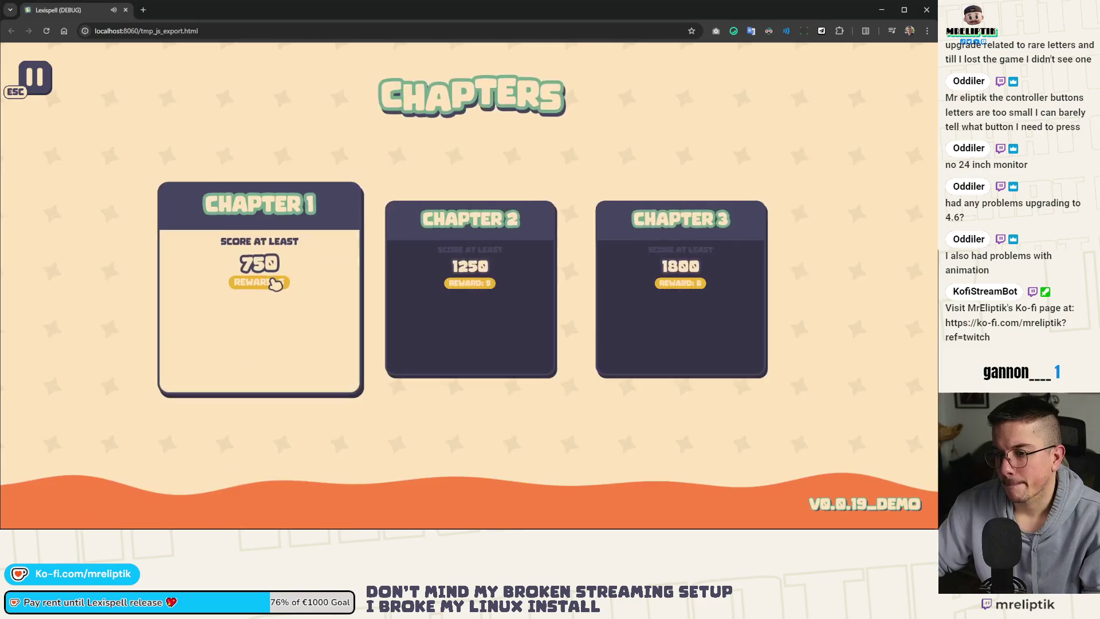
pyautogui.click(274, 284)
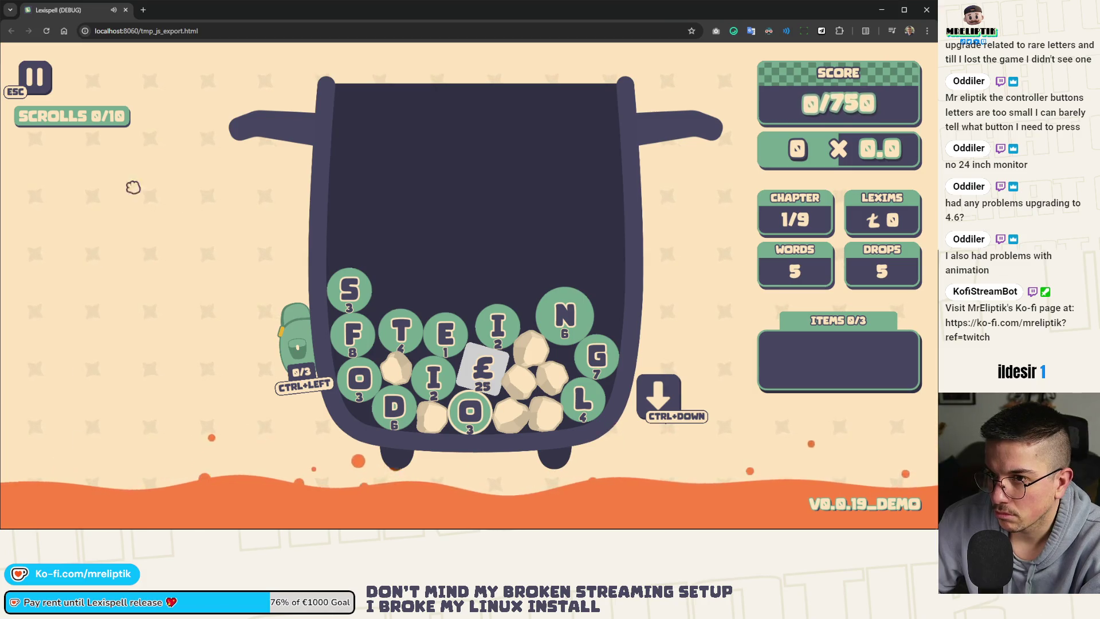
pyautogui.hotkey('alt', 'Tab')
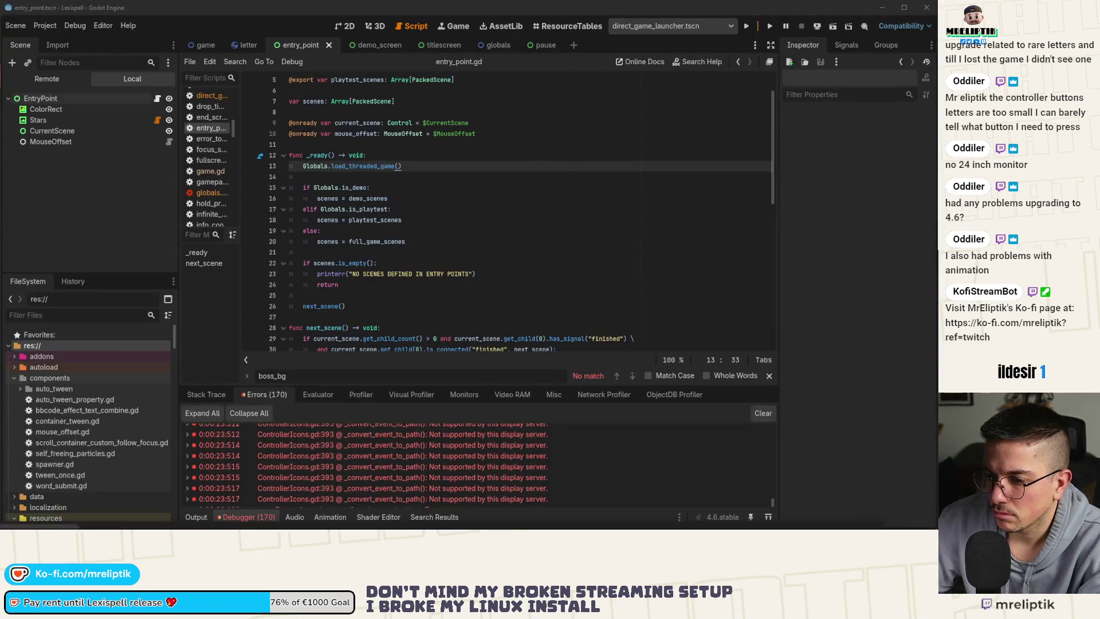
pyautogui.hotkey('alt', 'Tab')
pyautogui.moveTo(230, 63)
pyautogui.mouseDown()
pyautogui.moveTo(587, 146)
pyautogui.moveTo(668, 142)
pyautogui.moveTo(397, 15)
pyautogui.moveTo(383, 34)
pyautogui.mouseUp()
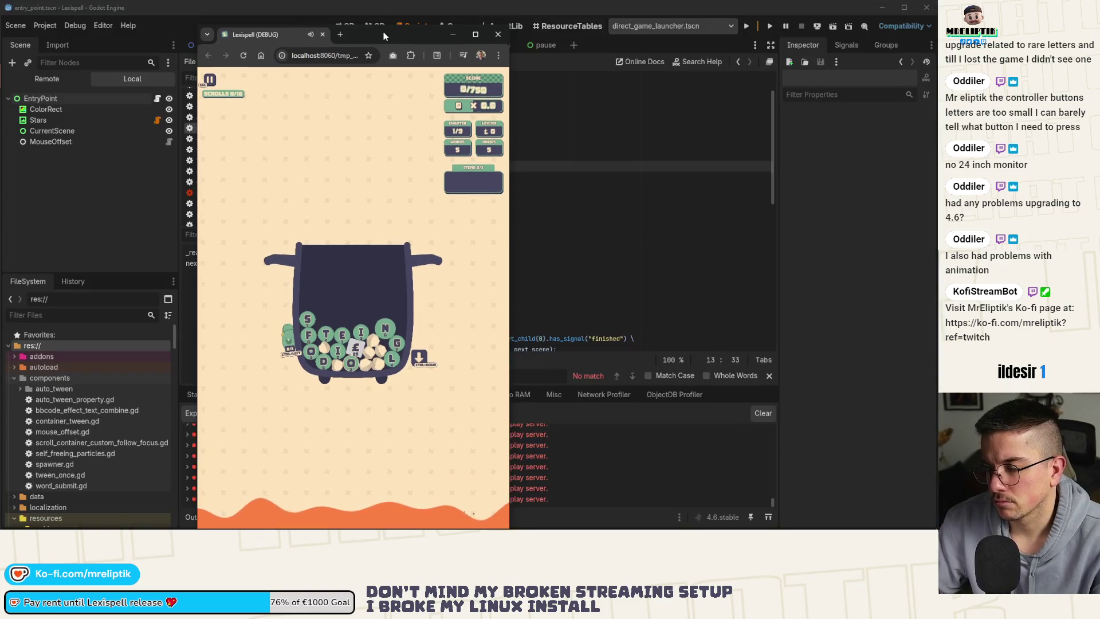
# Step: Try building a word from the S, D and I tiles, cancel it, and return to Godot
pyautogui.doubleClick(384, 32)
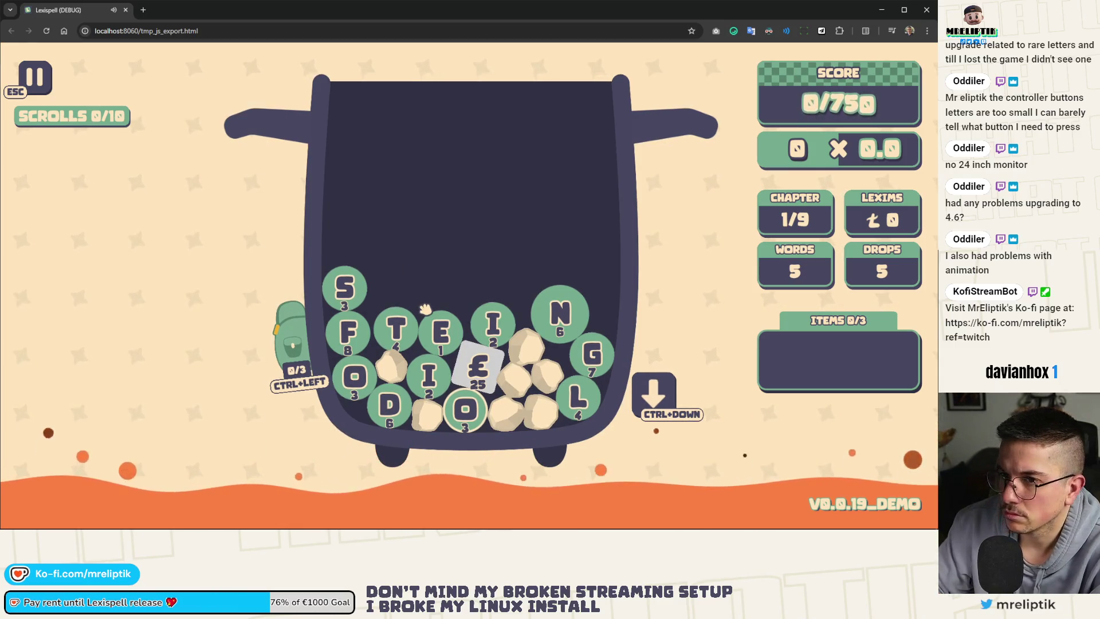
pyautogui.press('s')
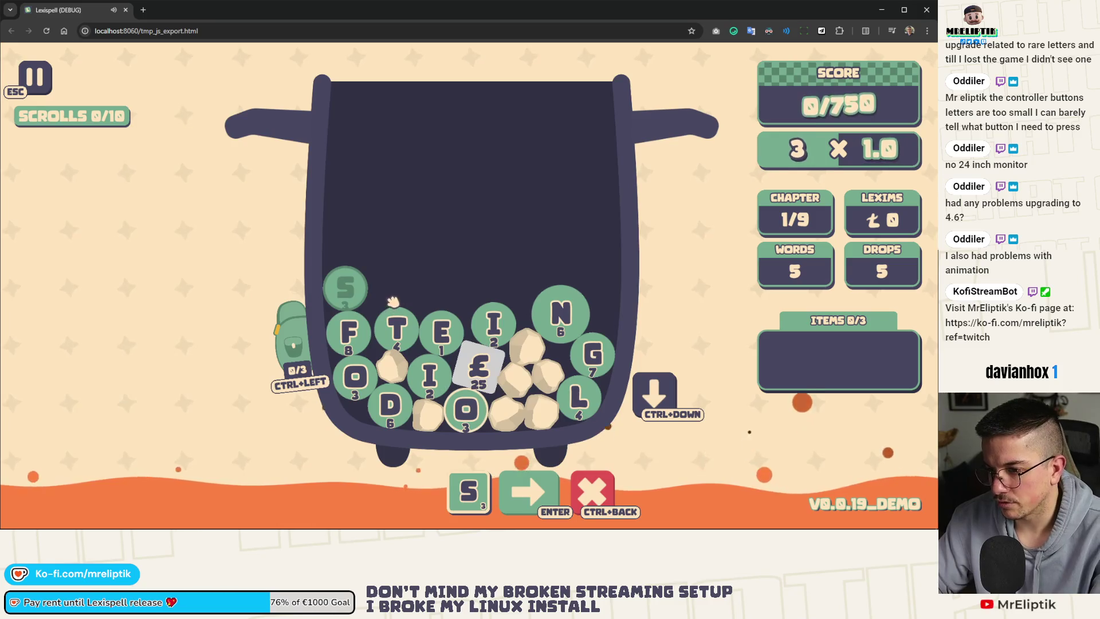
pyautogui.press('Escape')
pyautogui.press('Escape')
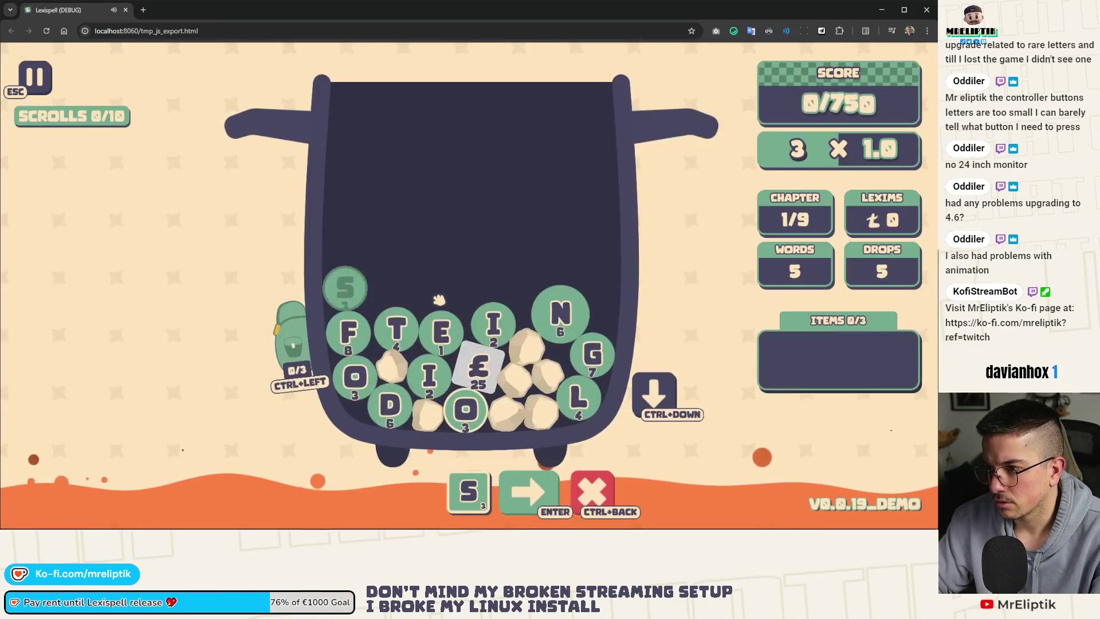
pyautogui.click(409, 400)
pyautogui.click(429, 378)
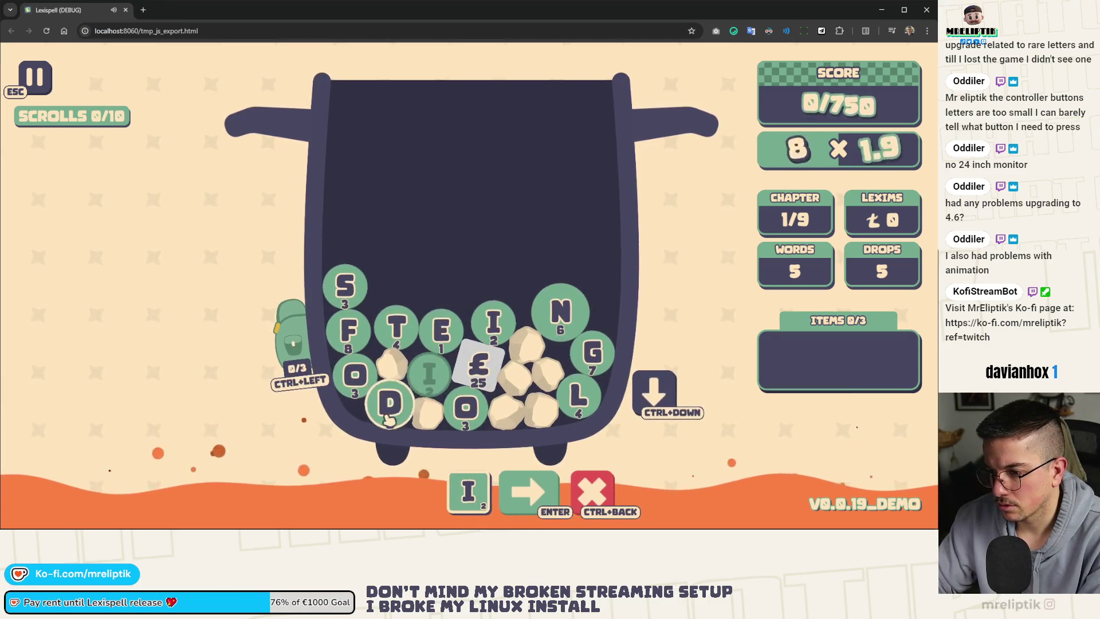
pyautogui.click(592, 491)
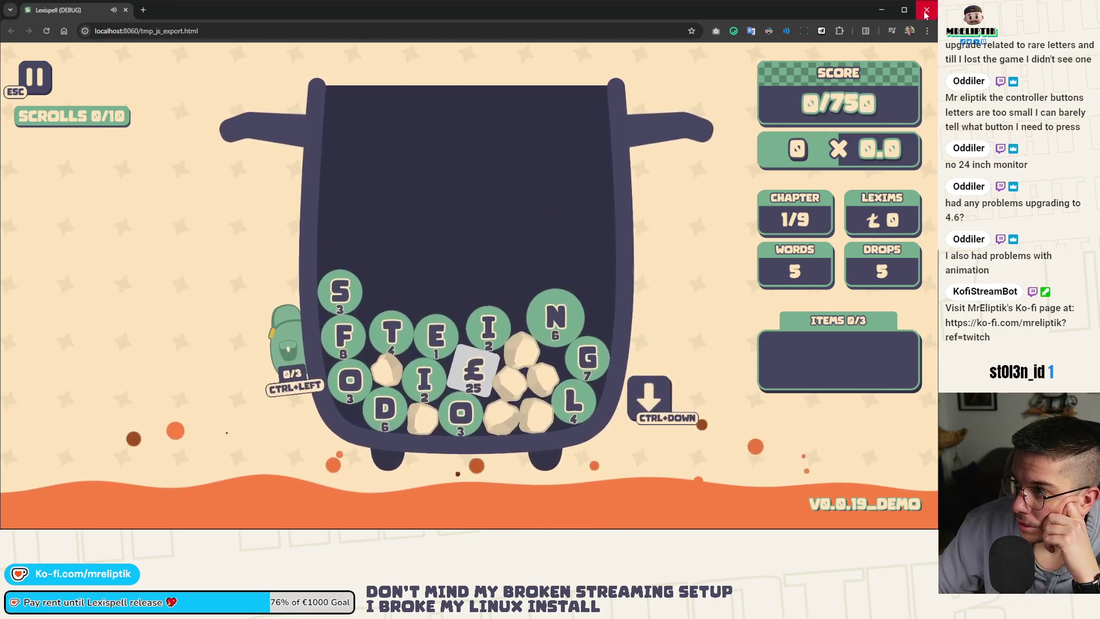
pyautogui.hotkey('alt', 'Tab')
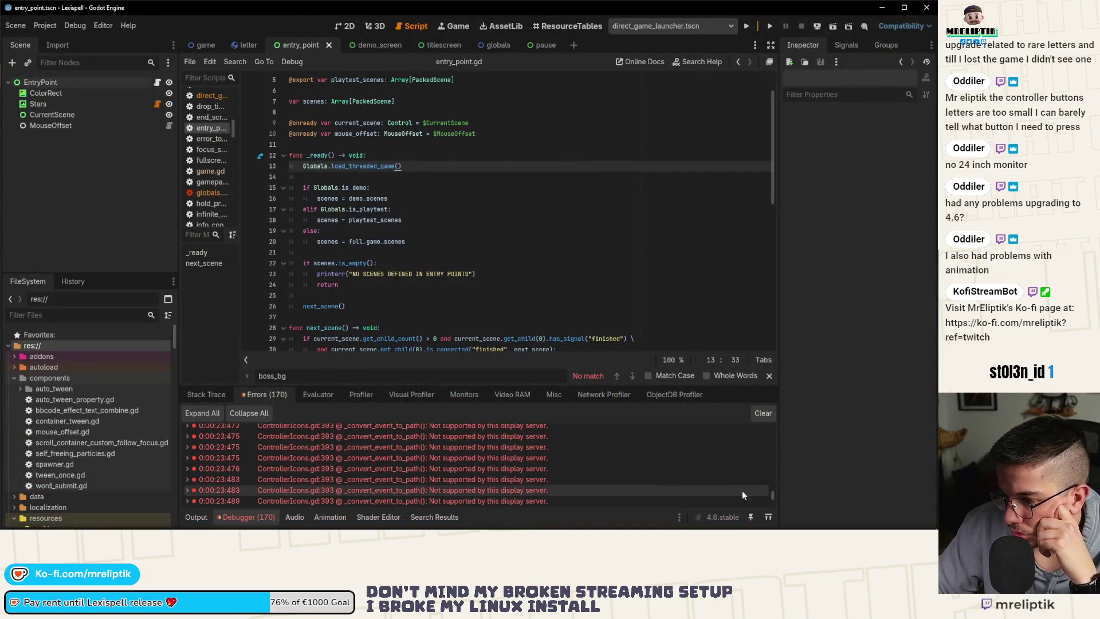
# Step: Open the Output log and scroll up through its messages
pyautogui.moveTo(772, 496); pyautogui.dragTo(777, 428)
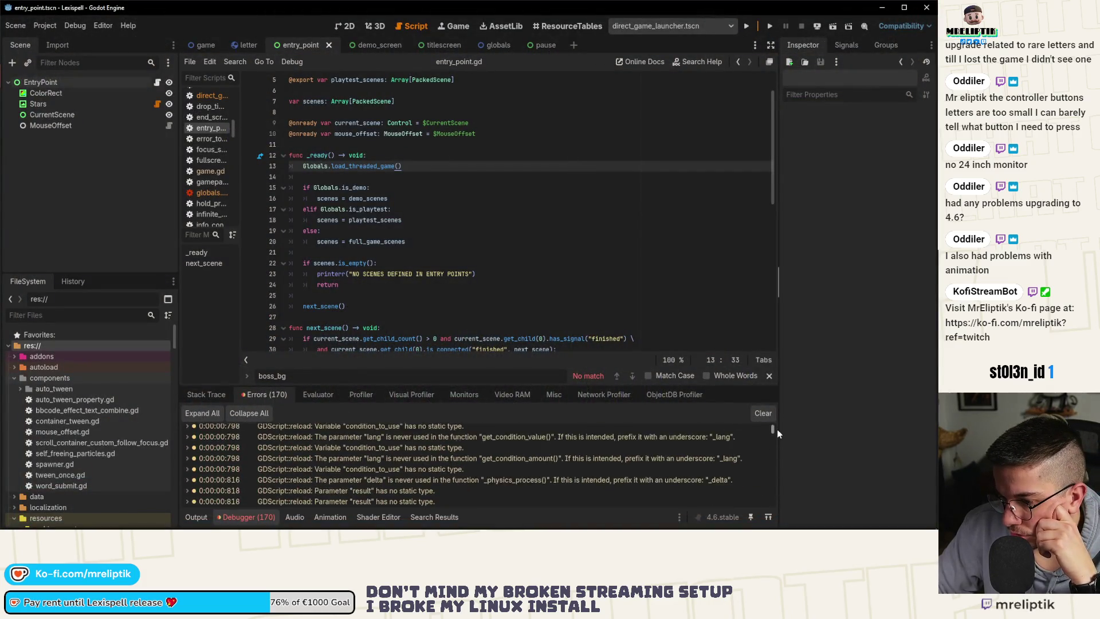
pyautogui.click(206, 394)
pyautogui.click(205, 511)
pyautogui.scroll(3, 338, 464)
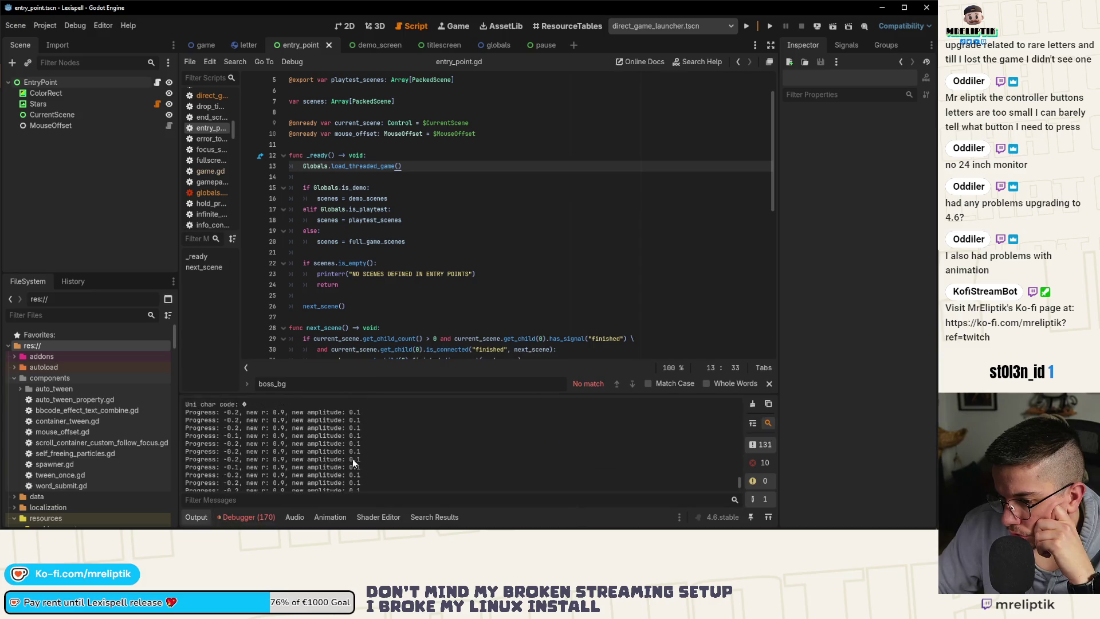
pyautogui.scroll(2, 356, 468)
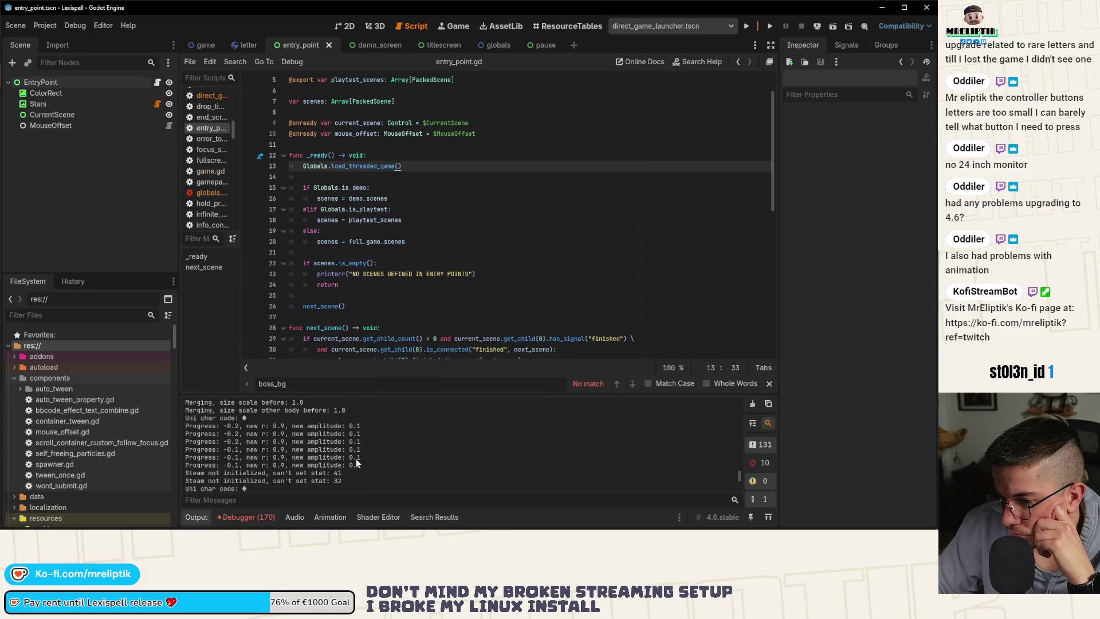
pyautogui.scroll(3, 390, 453)
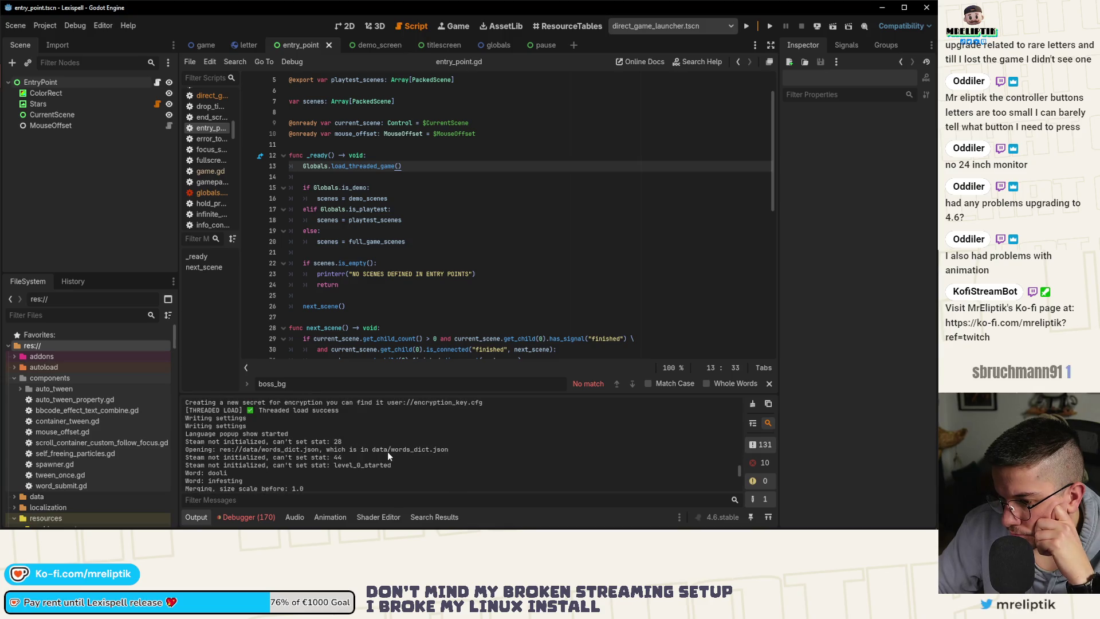
pyautogui.scroll(3, 387, 452)
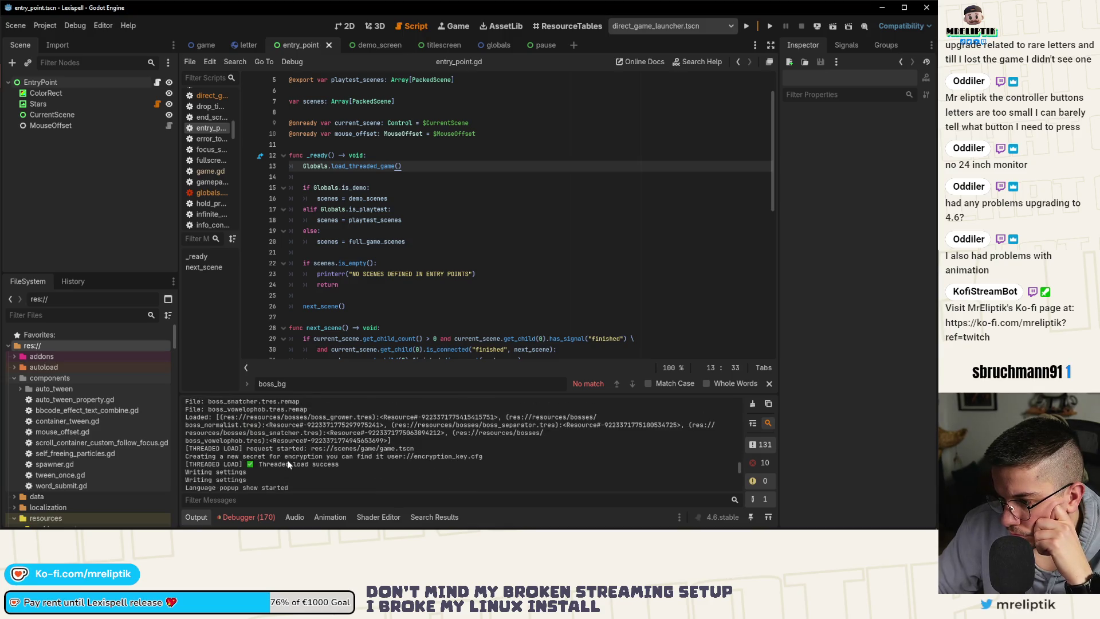
# Step: Review the 170 Debugger errors, then collapse the bottom panel
pyautogui.click(259, 518)
pyautogui.click(264, 395)
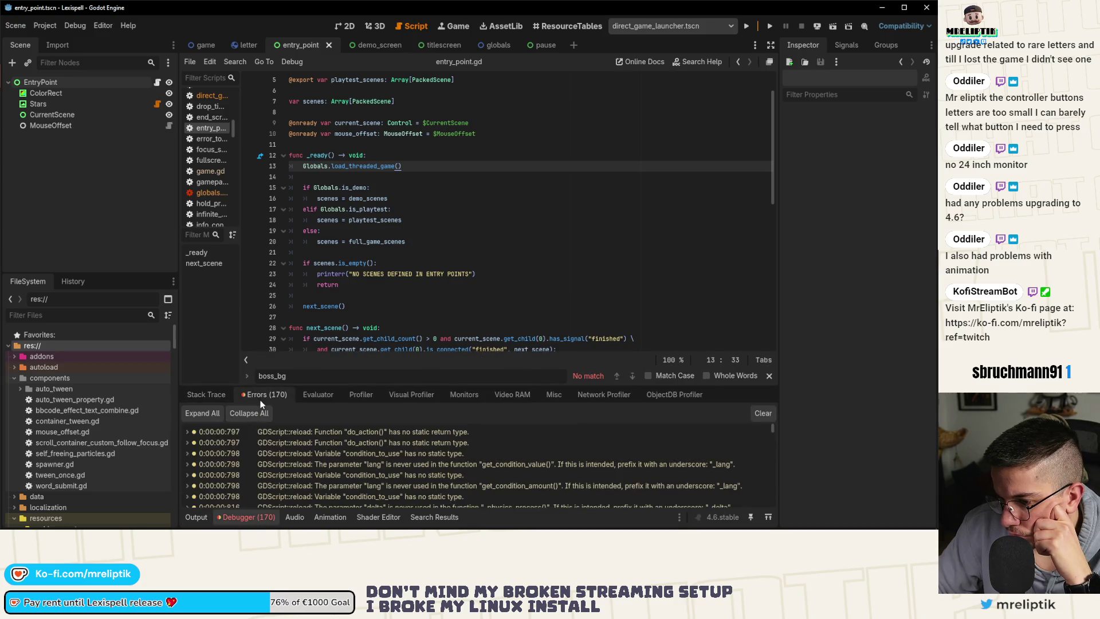
pyautogui.click(248, 517)
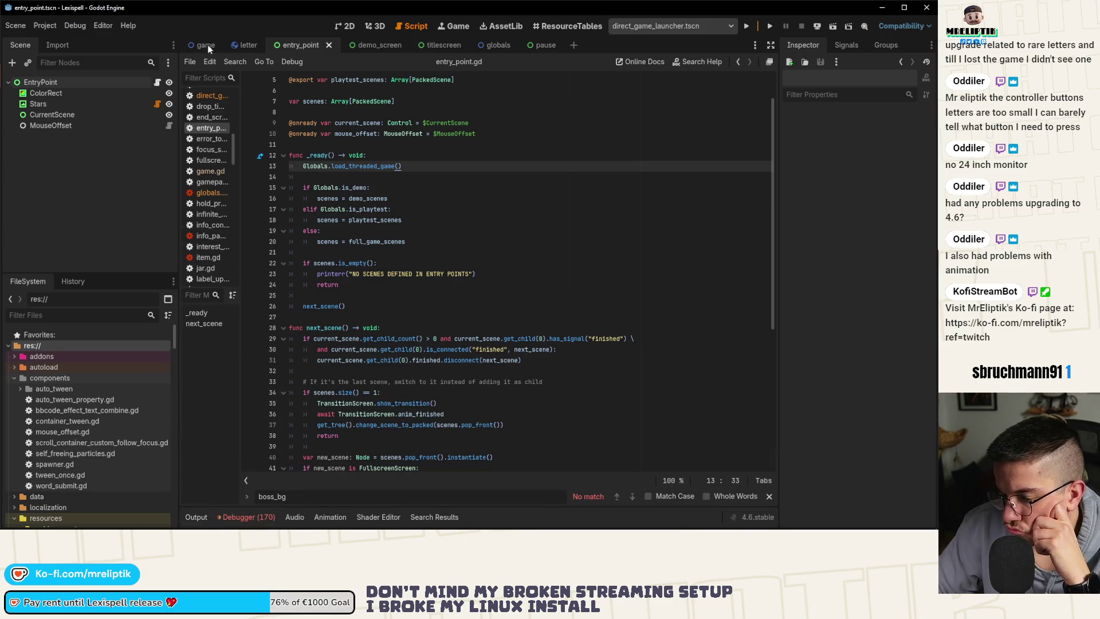
pyautogui.click(45, 26)
# Step: Open the Project Settings window from the Project menu and close it again
pyautogui.click(67, 27)
pyautogui.click(45, 25)
pyautogui.click(45, 42)
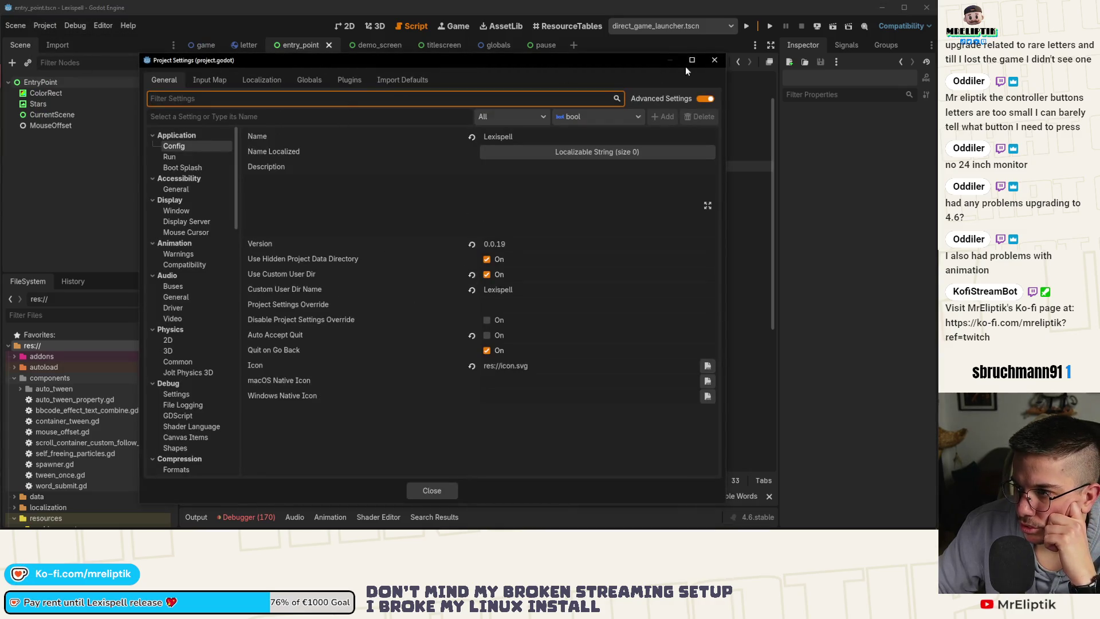
pyautogui.click(714, 59)
# Step: Look through the HTML5 ITCH export preset's options, then close the Export dialog
pyautogui.click(46, 26)
pyautogui.click(64, 82)
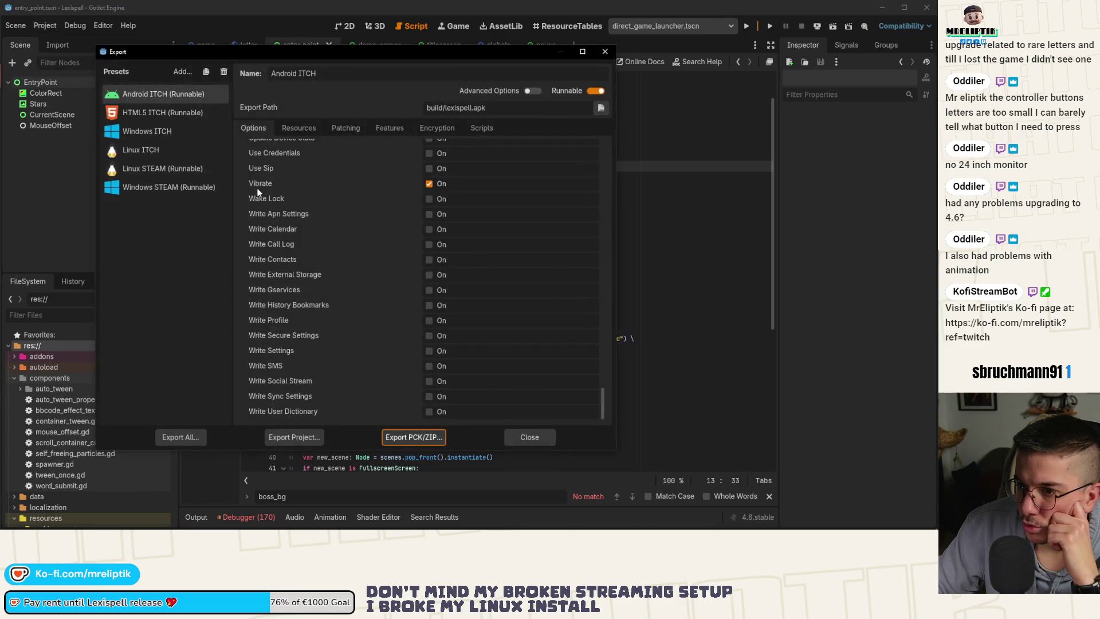
pyautogui.click(150, 112)
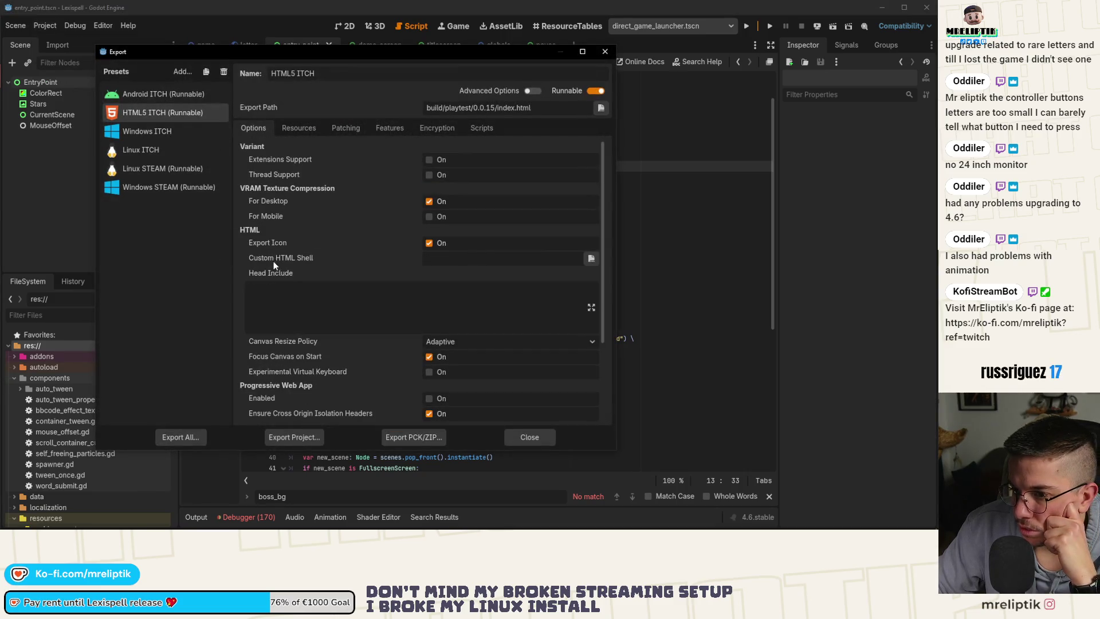
pyautogui.scroll(-3, 369, 357)
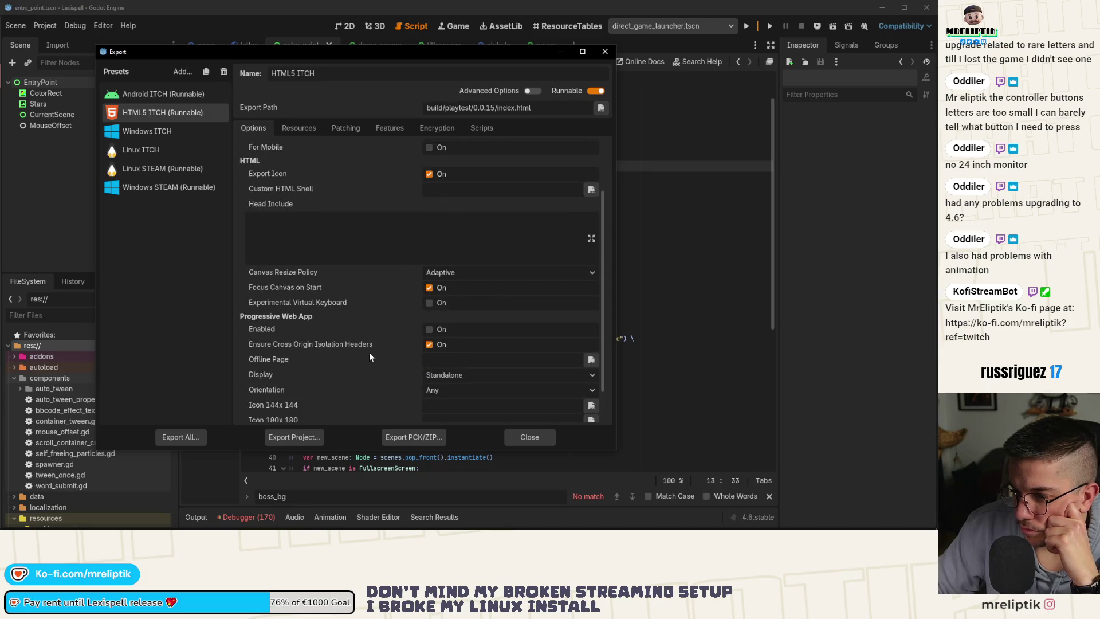
pyautogui.scroll(-2, 347, 345)
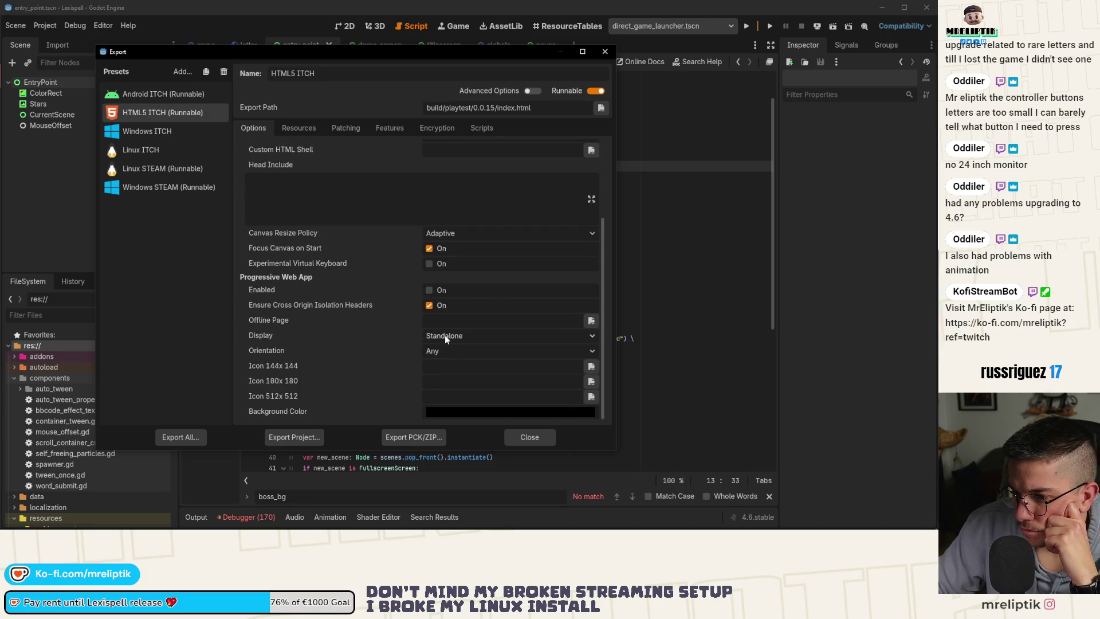
pyautogui.scroll(5, 378, 321)
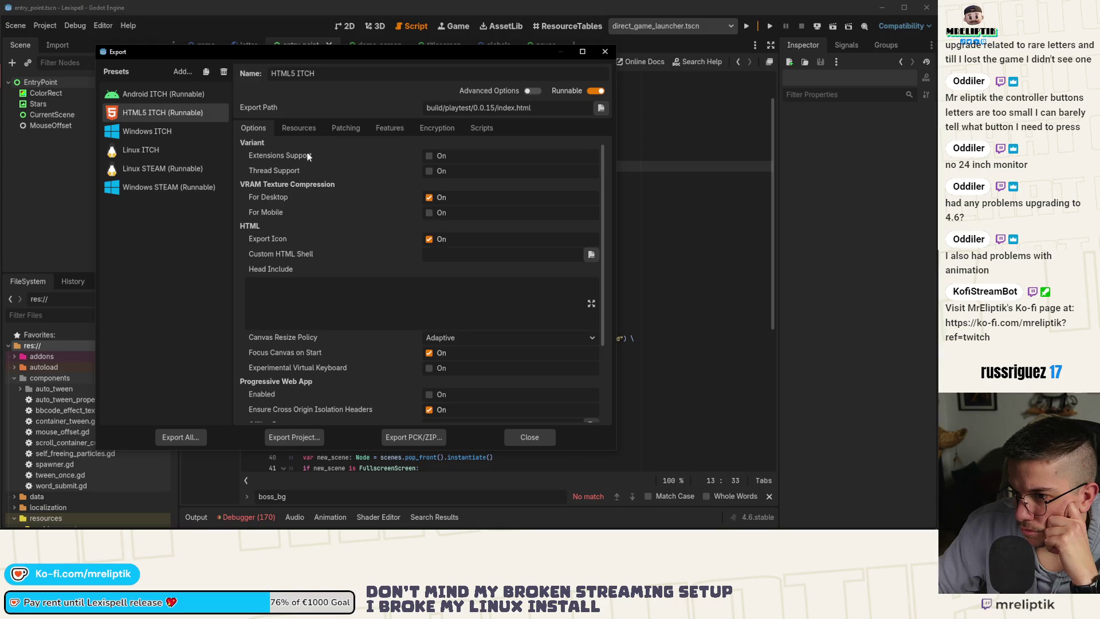
pyautogui.moveTo(286, 169)
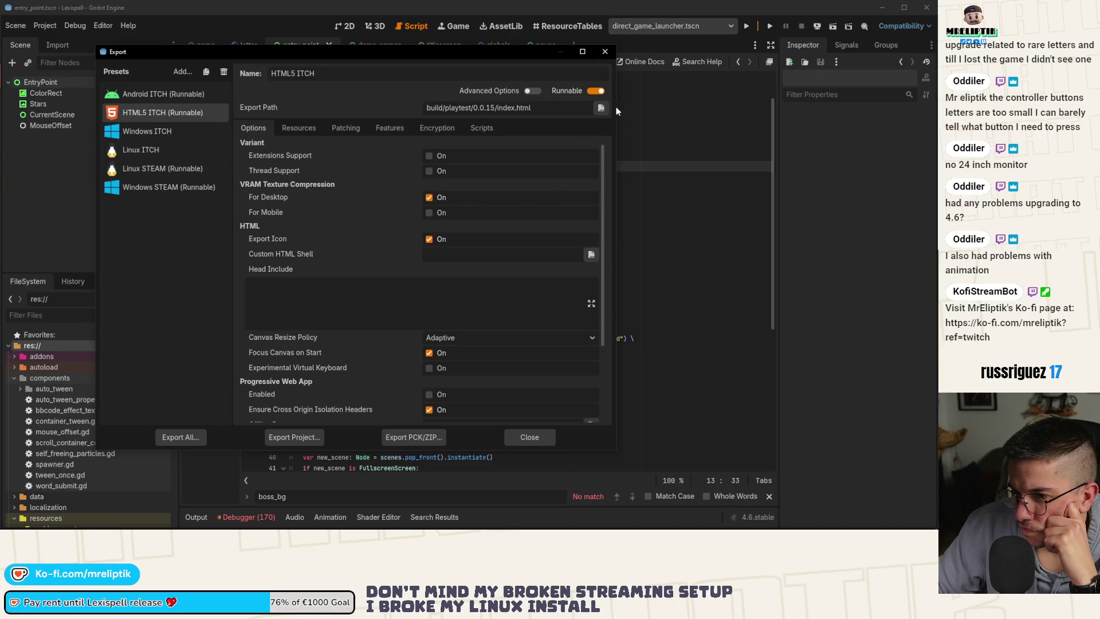
pyautogui.click(605, 51)
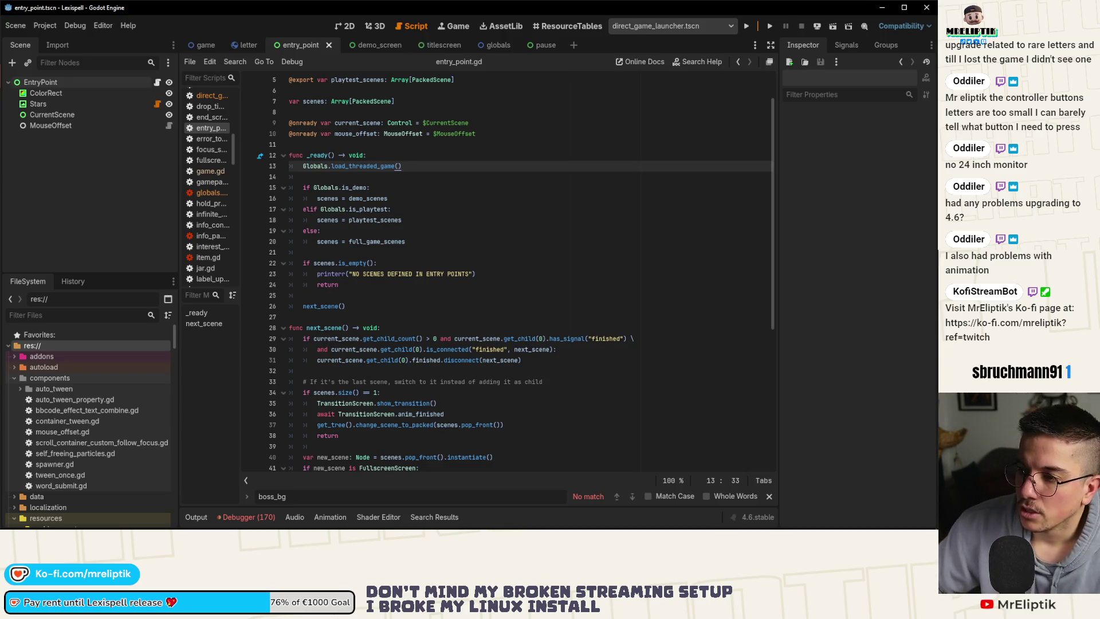
# Step: Select the load_threaded_game call in entry_point.gd, then switch to Visual Studio Code
pyautogui.press('Down')
pyautogui.doubleClick(345, 166)
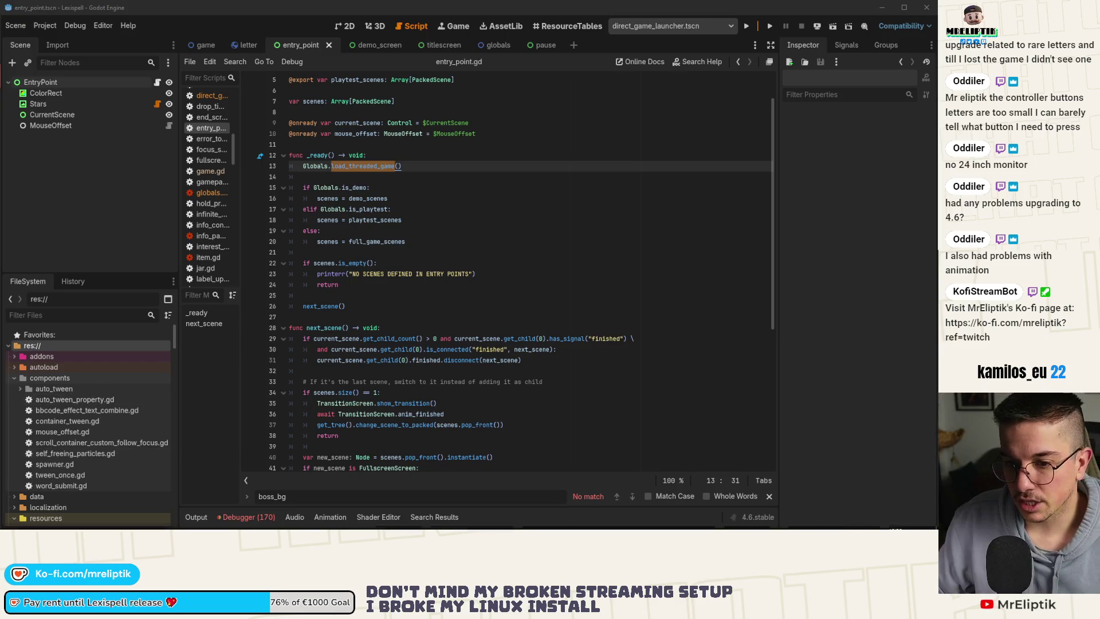
pyautogui.hotkey('alt', 'Tab')
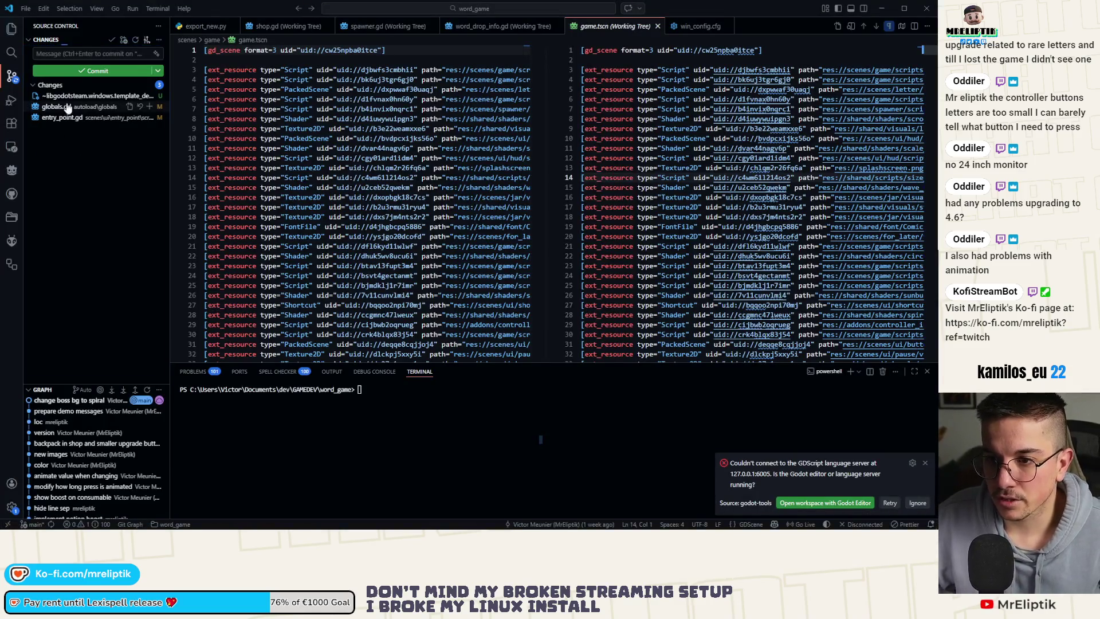
# Step: Check both diffs, then stage and commit only entry_point.gd as 'load game threaded in entry point'
pyautogui.click(56, 106)
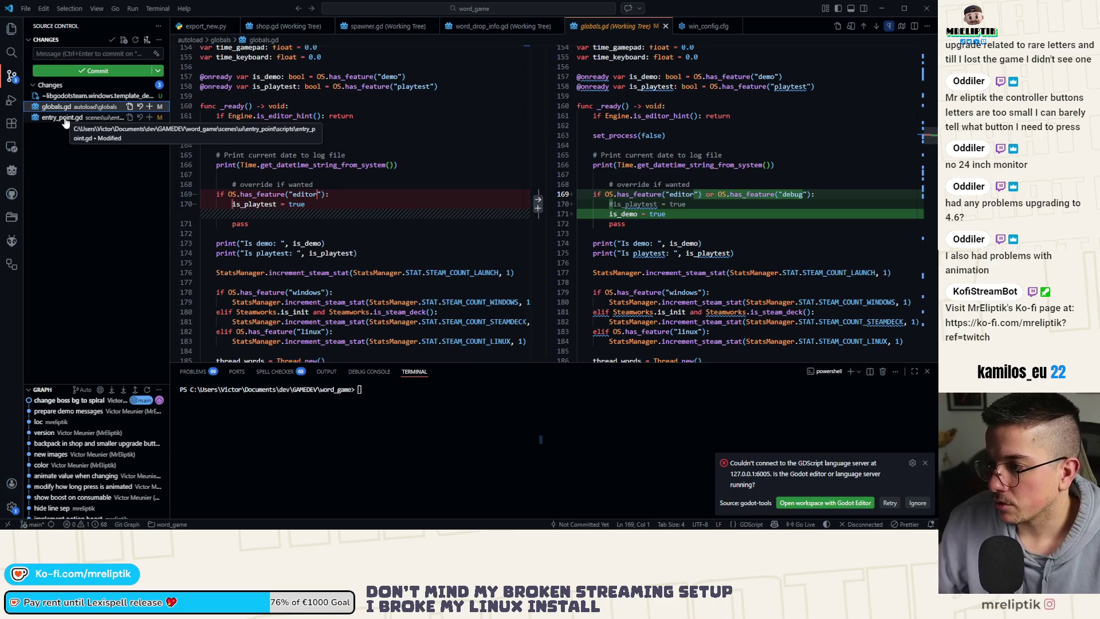
pyautogui.click(65, 119)
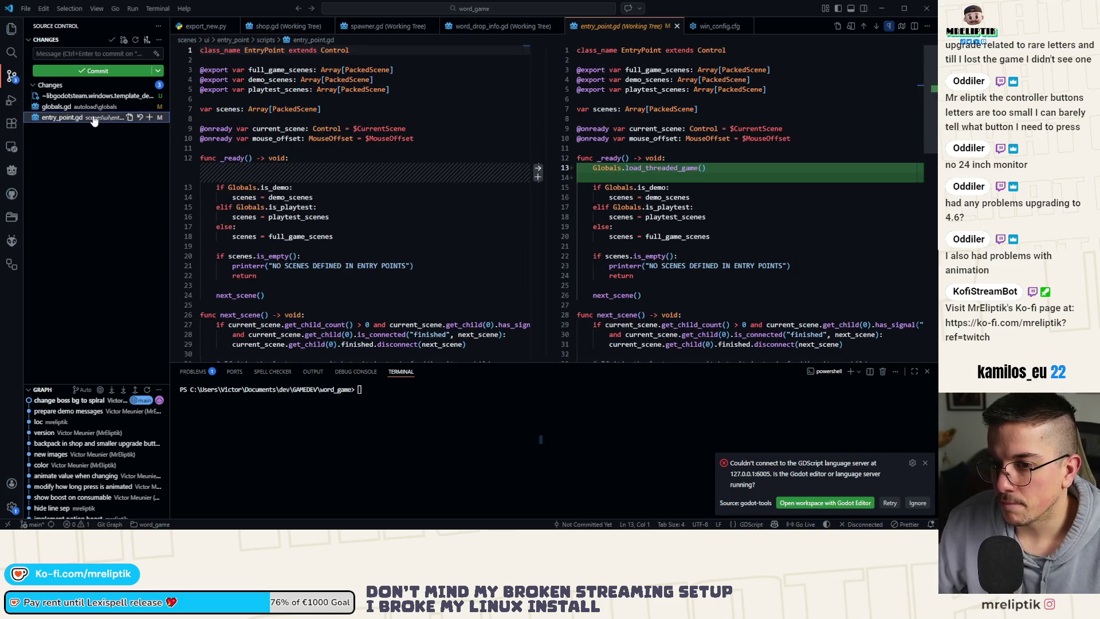
pyautogui.click(150, 117)
pyautogui.click(75, 53)
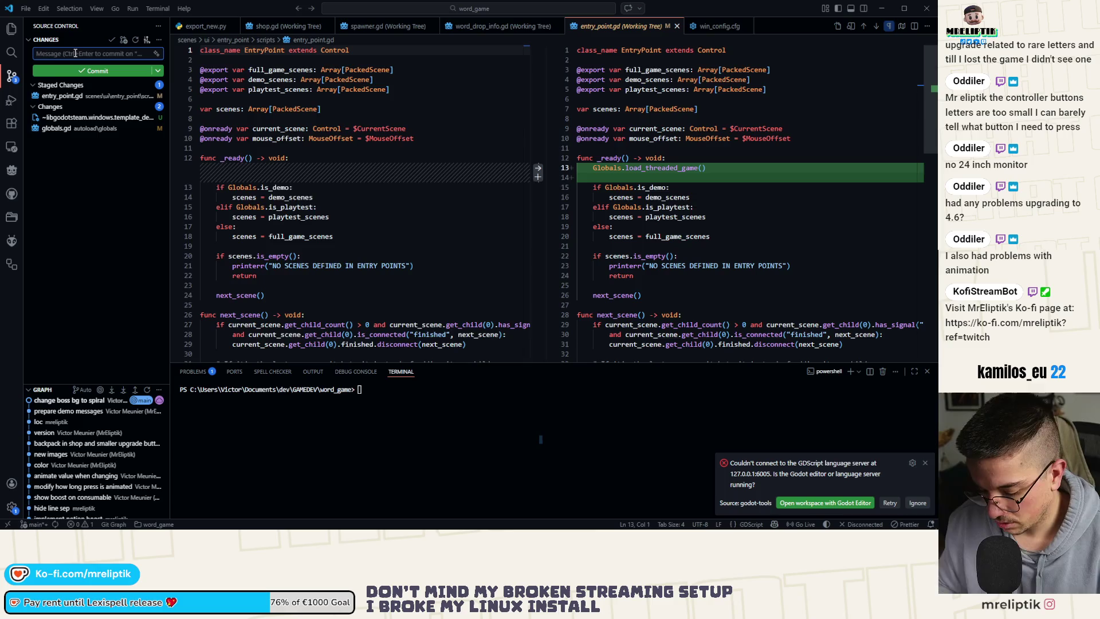
pyautogui.write('load game threa')
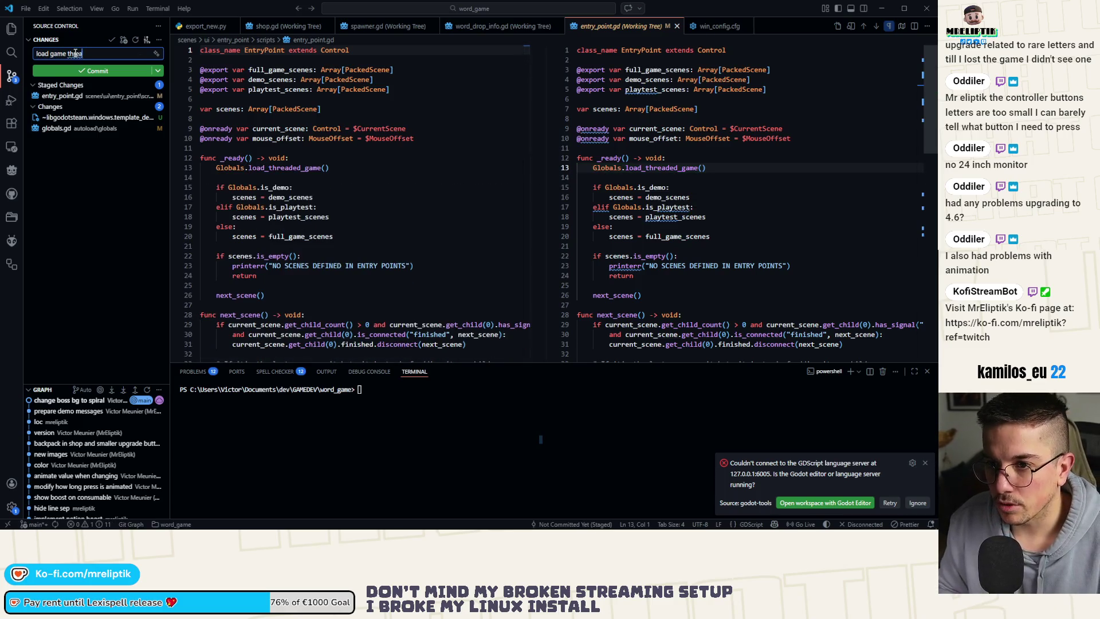
pyautogui.write('ded in entry point')
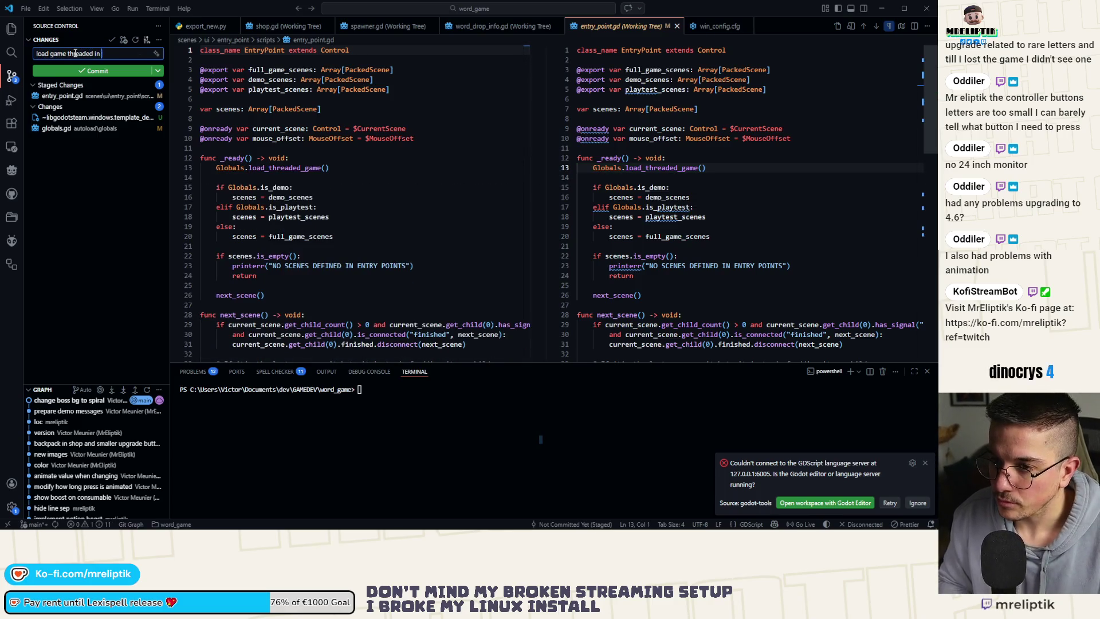
pyautogui.hotkey('ctrl', 'Return')
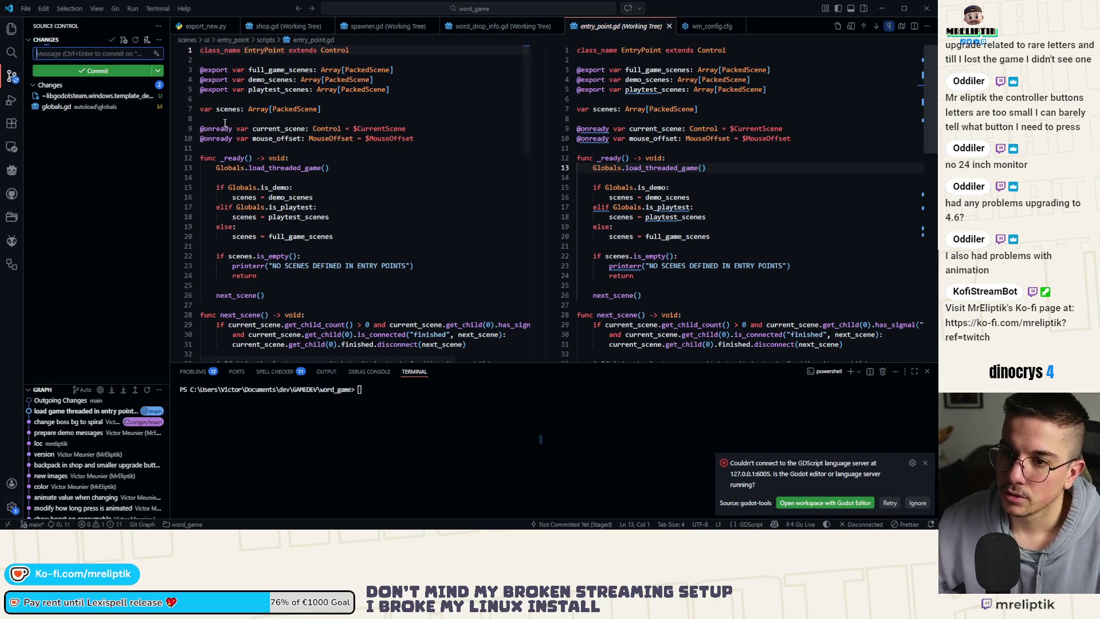
# Step: Stage globals.gd, commit it as 'force demo', and sync both commits with the remote
pyautogui.click(78, 106)
pyautogui.click(150, 107)
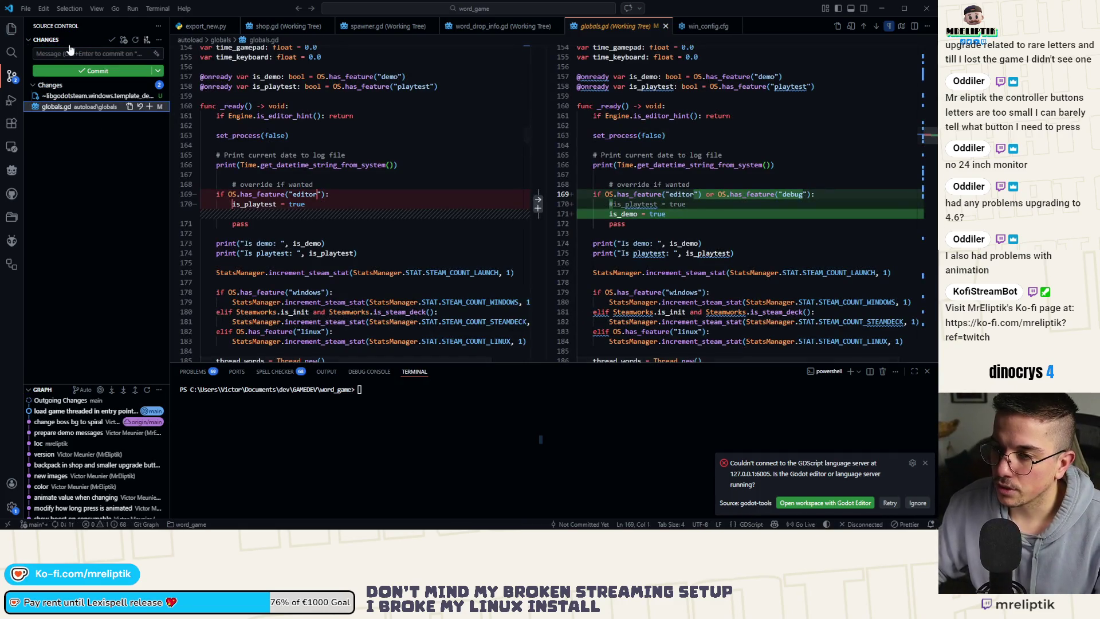
pyautogui.click(66, 53)
pyautogui.write('force demo')
pyautogui.hotkey('ctrl', 'Return')
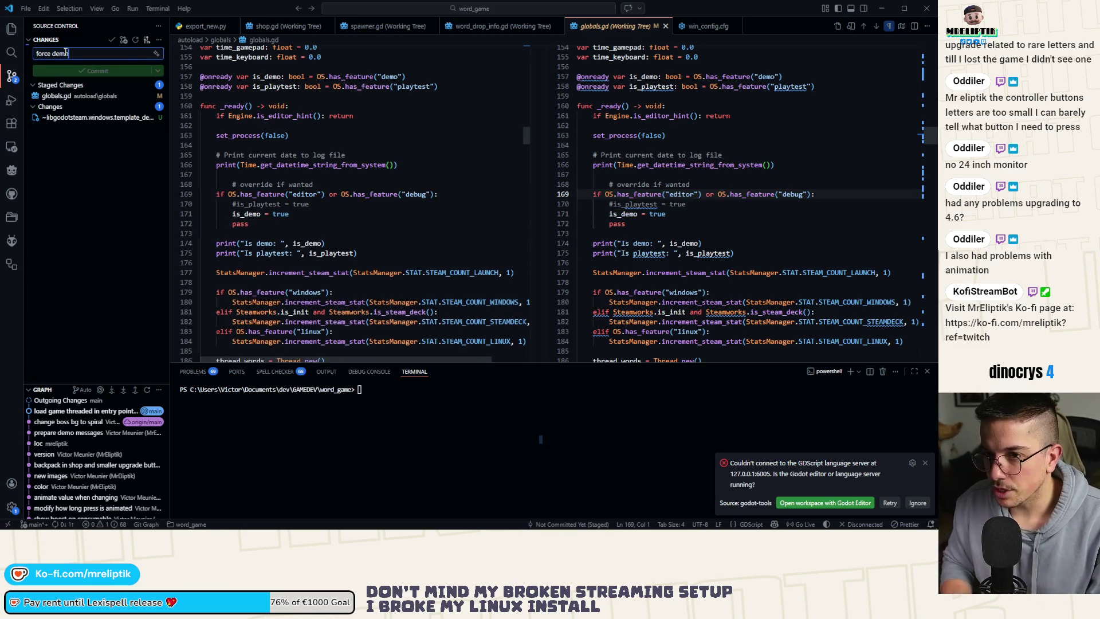
pyautogui.click(62, 526)
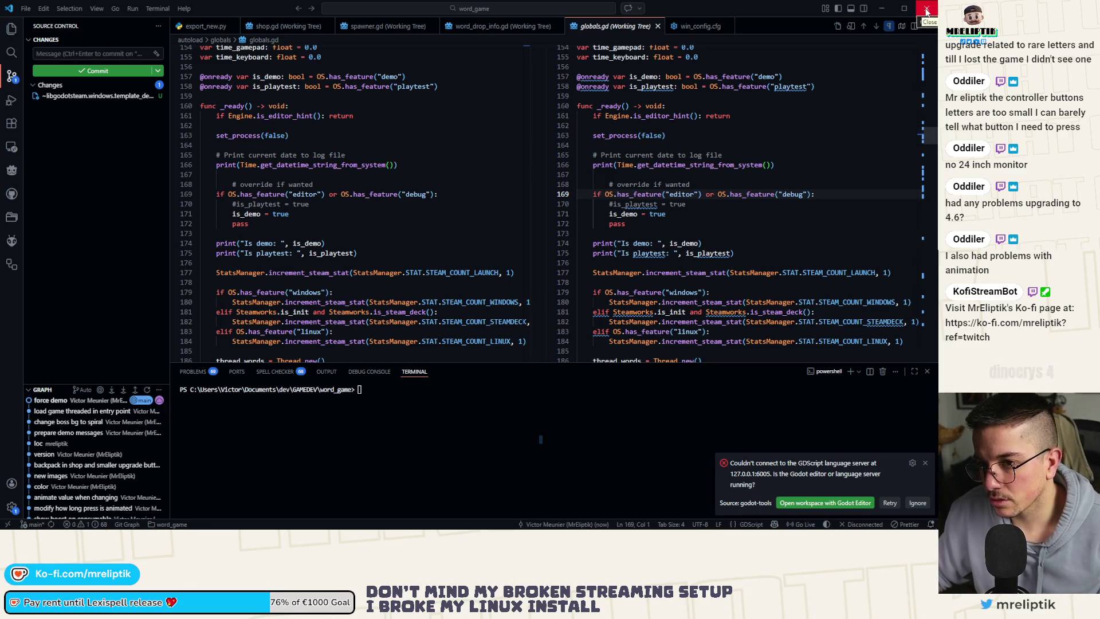
# Step: Install the pending VS Code update from the Manage menu, approve the system prompt, and restart
pyautogui.click(11, 507)
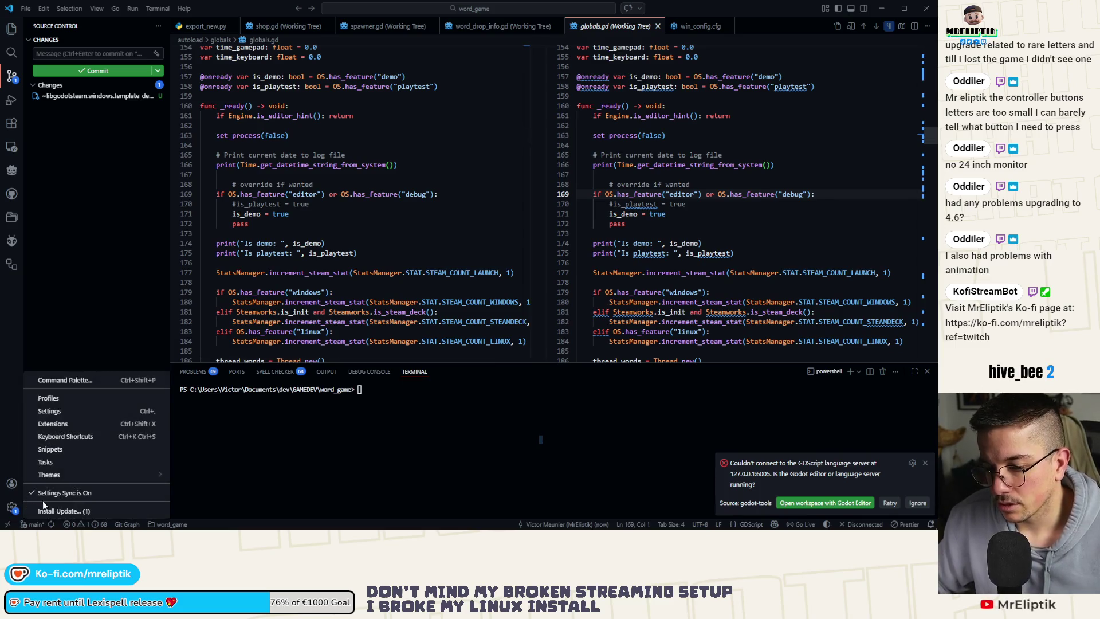
pyautogui.click(62, 511)
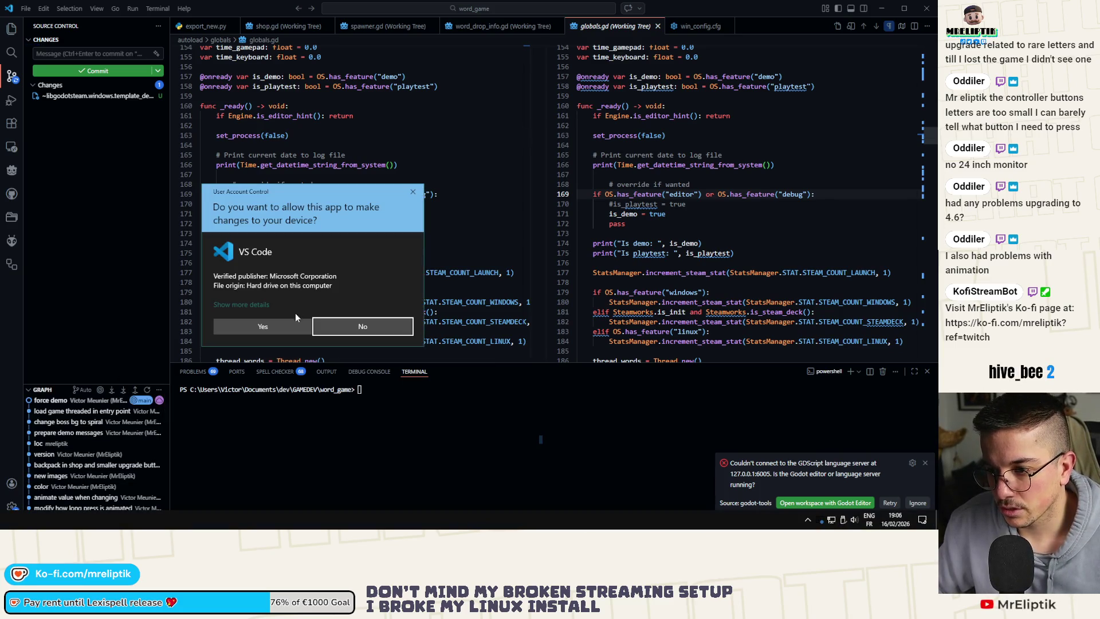
pyautogui.click(289, 326)
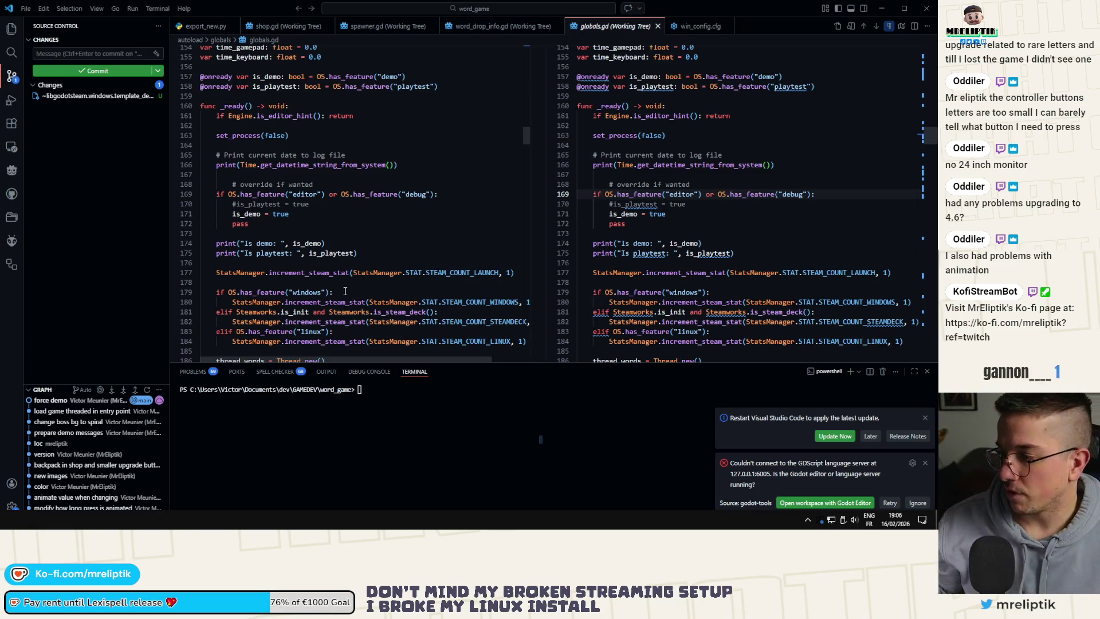
pyautogui.click(841, 436)
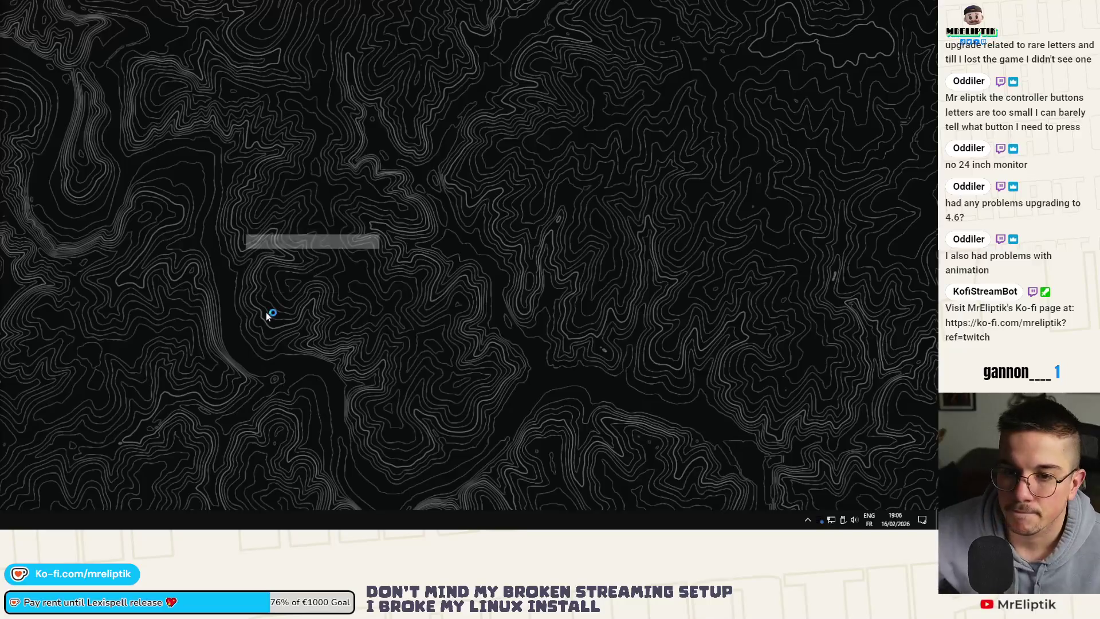